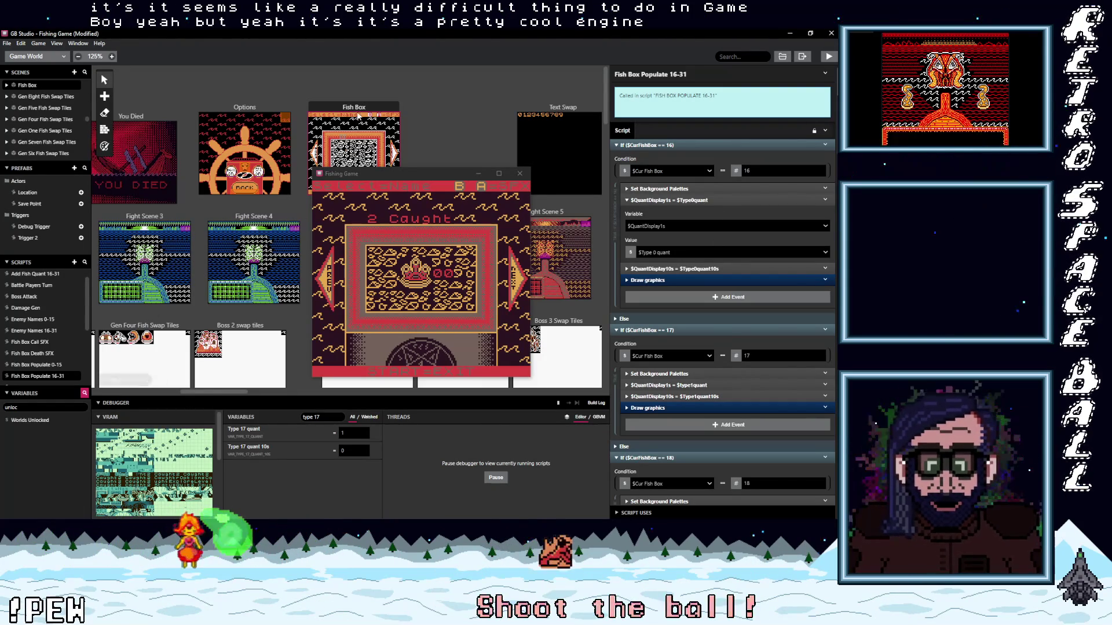
Select the Fish Box scene and show its list of scene types
{"action": "left_click", "coordinate": [481, 108]}
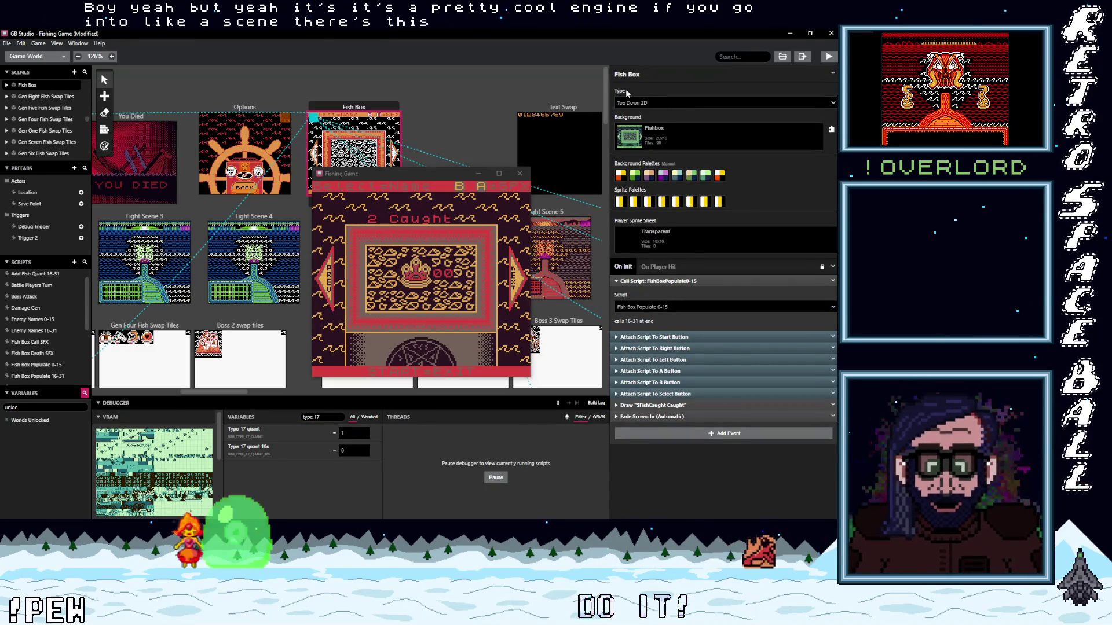
{"action": "left_click", "coordinate": [707, 104]}
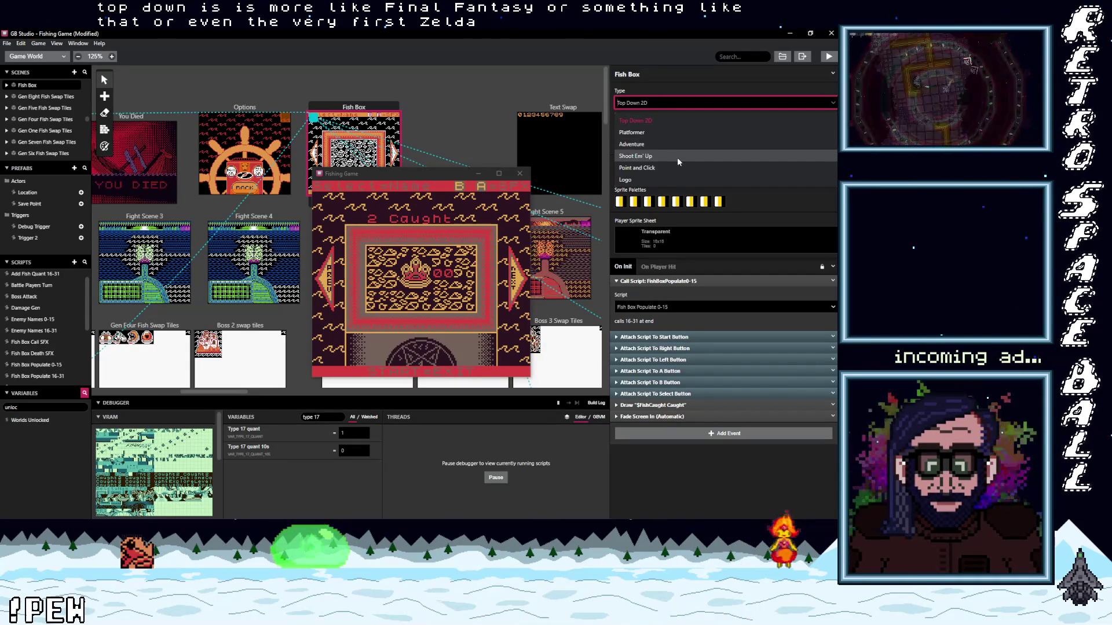
Keep Fish Box as Top Down 2D, compare it with the Options scene, and return to Fish Box
{"action": "left_click", "coordinate": [656, 90]}
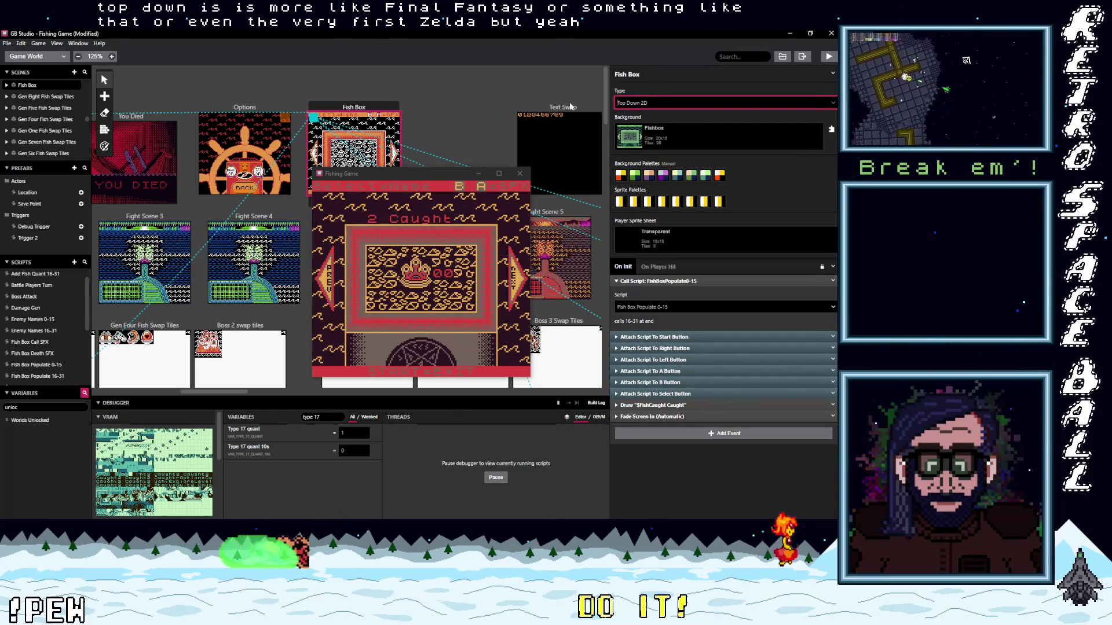
{"action": "left_click", "coordinate": [269, 110]}
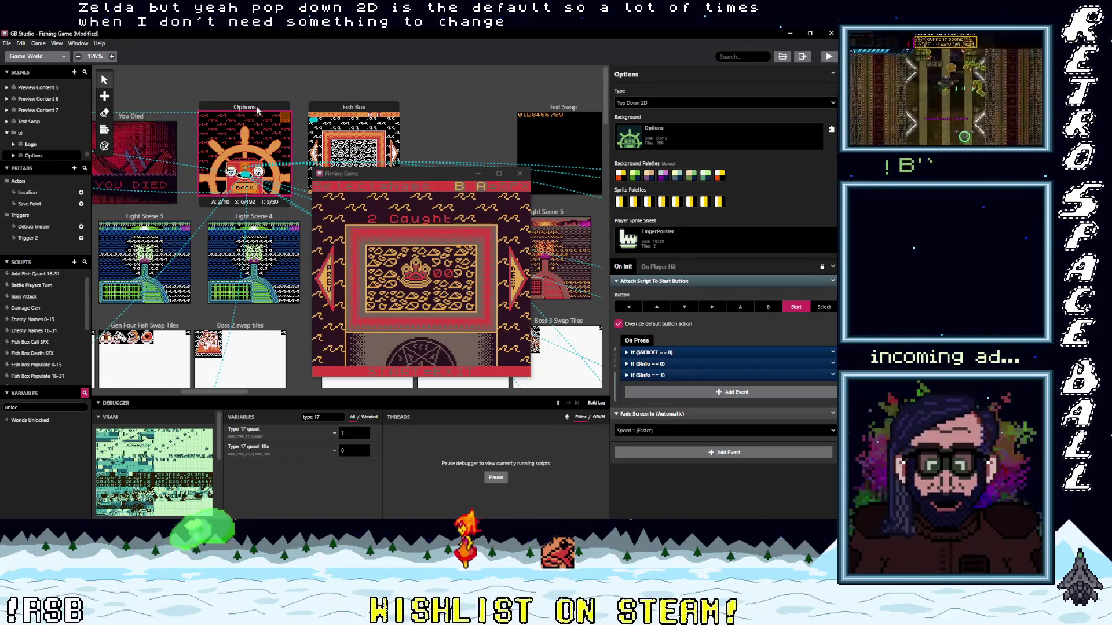
{"action": "key", "text": "ctrl+z"}
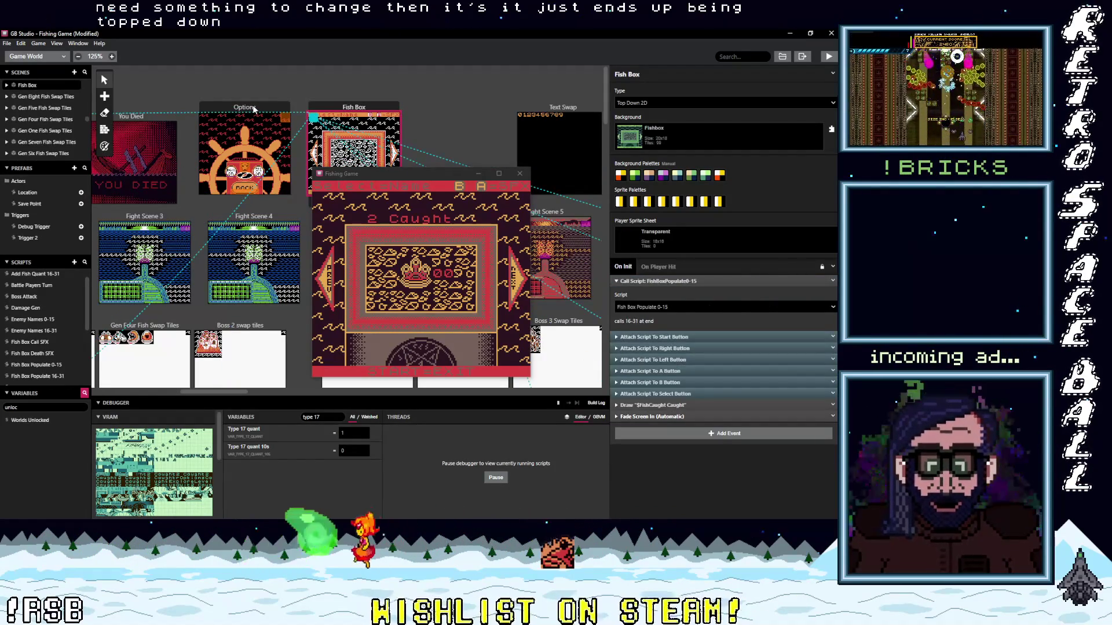
{"action": "left_click", "coordinate": [253, 109]}
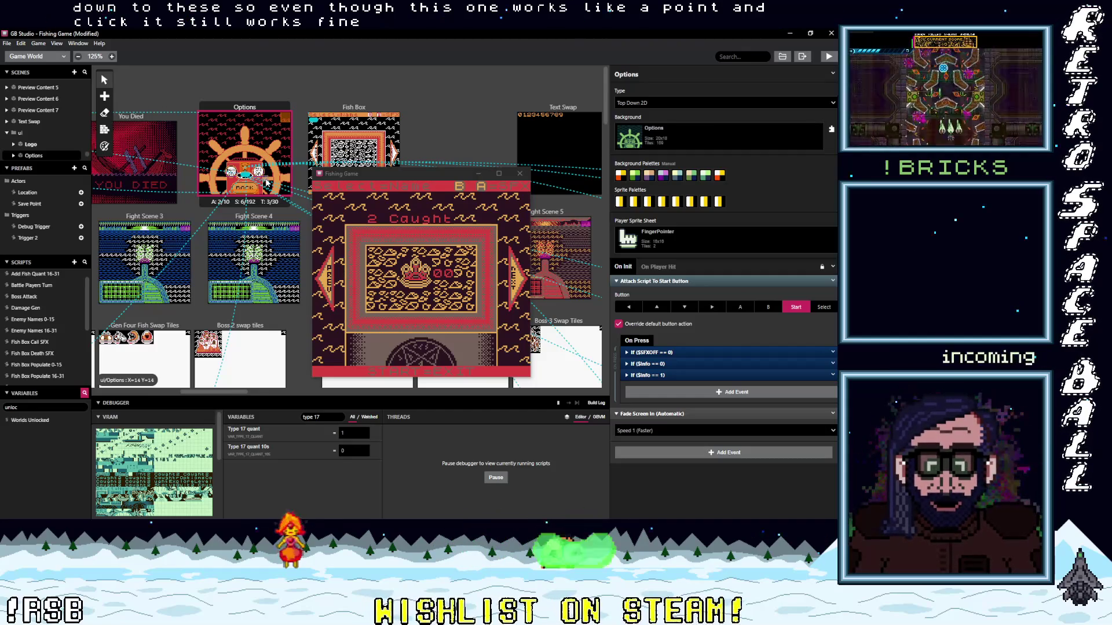
{"action": "left_click", "coordinate": [354, 109]}
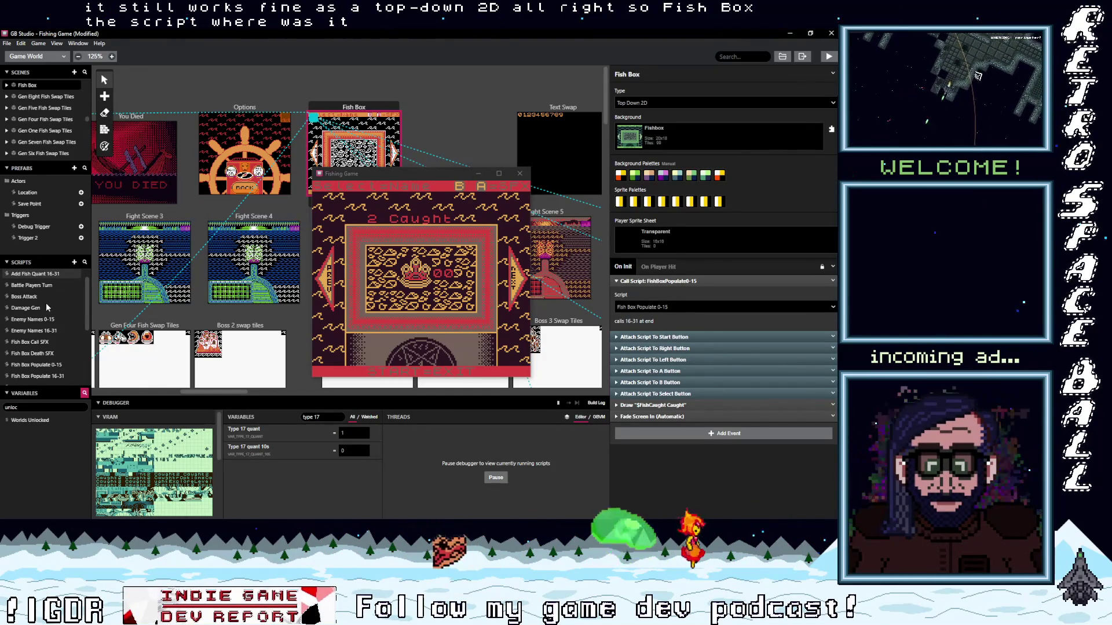
Open the Fish Box Populate 16-31 script from the Scripts list
{"action": "left_click", "coordinate": [36, 274]}
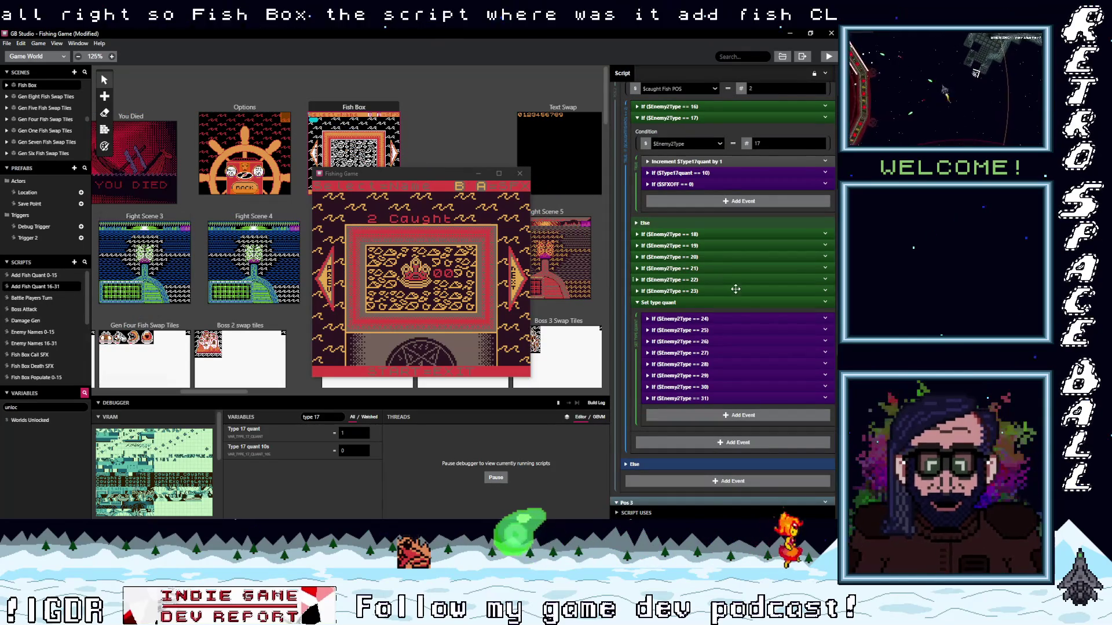
{"action": "scroll", "coordinate": [721, 279], "scroll_direction": "up", "scroll_amount": 1}
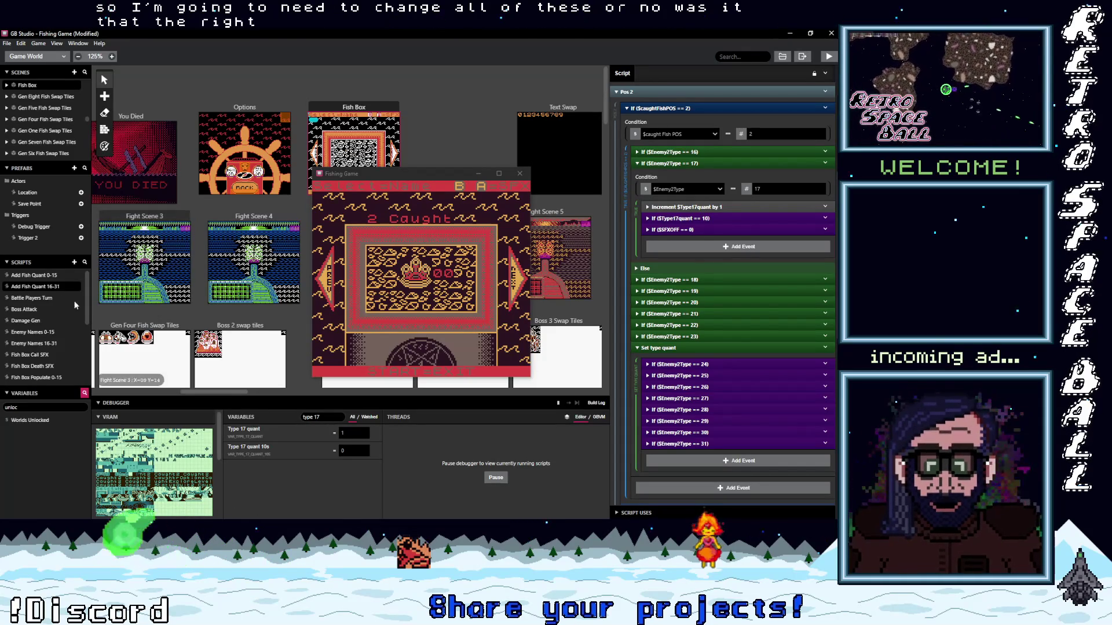
{"action": "scroll", "coordinate": [88, 304], "scroll_direction": "down", "scroll_amount": 1}
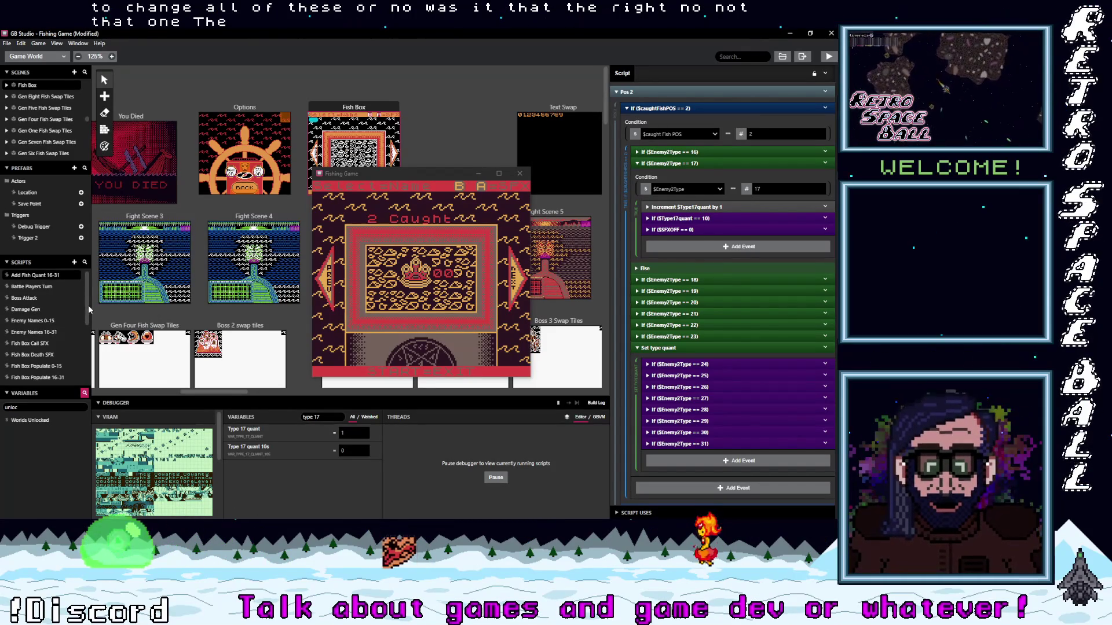
{"action": "left_click", "coordinate": [53, 376]}
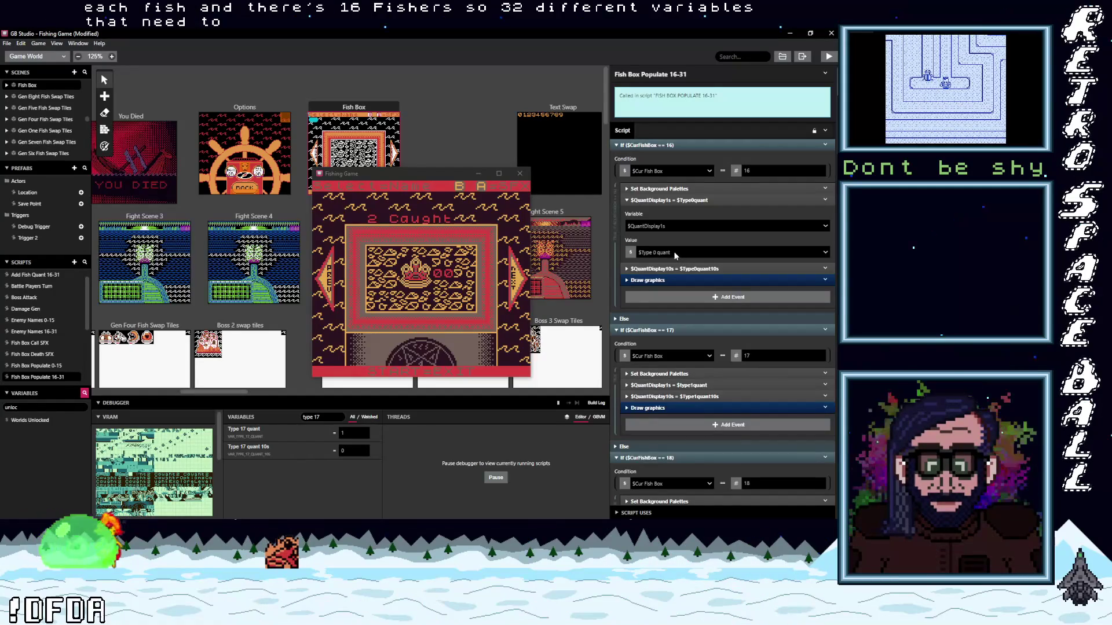
In box 16, assign $Type 16 quant to $QuantDisplay1s and $Type 16 quant 10s to $QuantDisplay10s
{"action": "left_click", "coordinate": [672, 251]}
{"action": "type", "text": "type"}
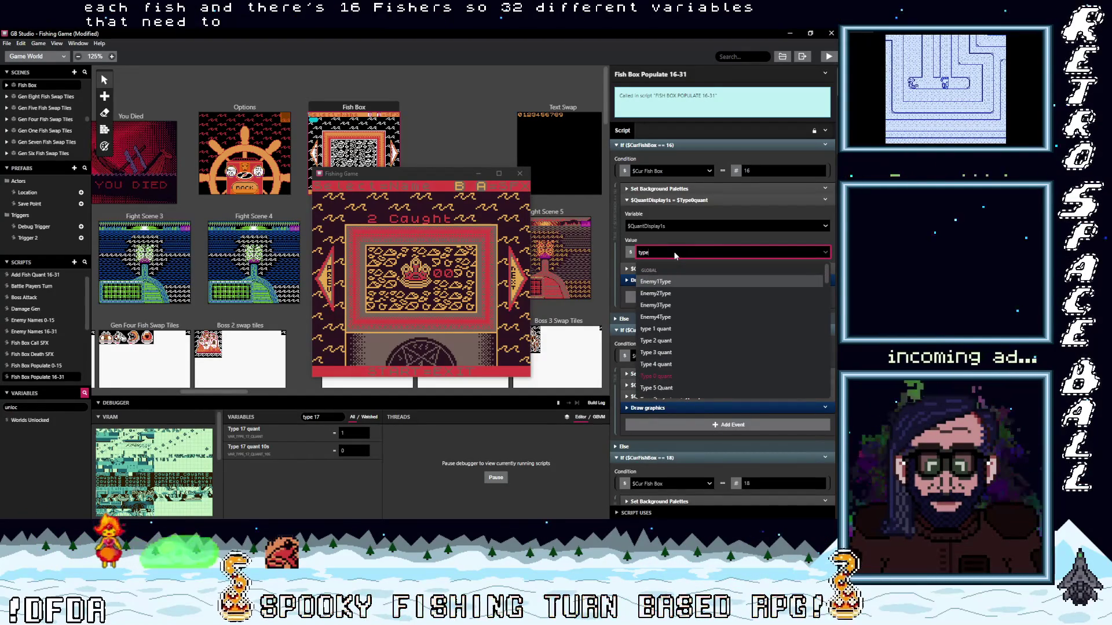
{"action": "type", "text": " 16"}
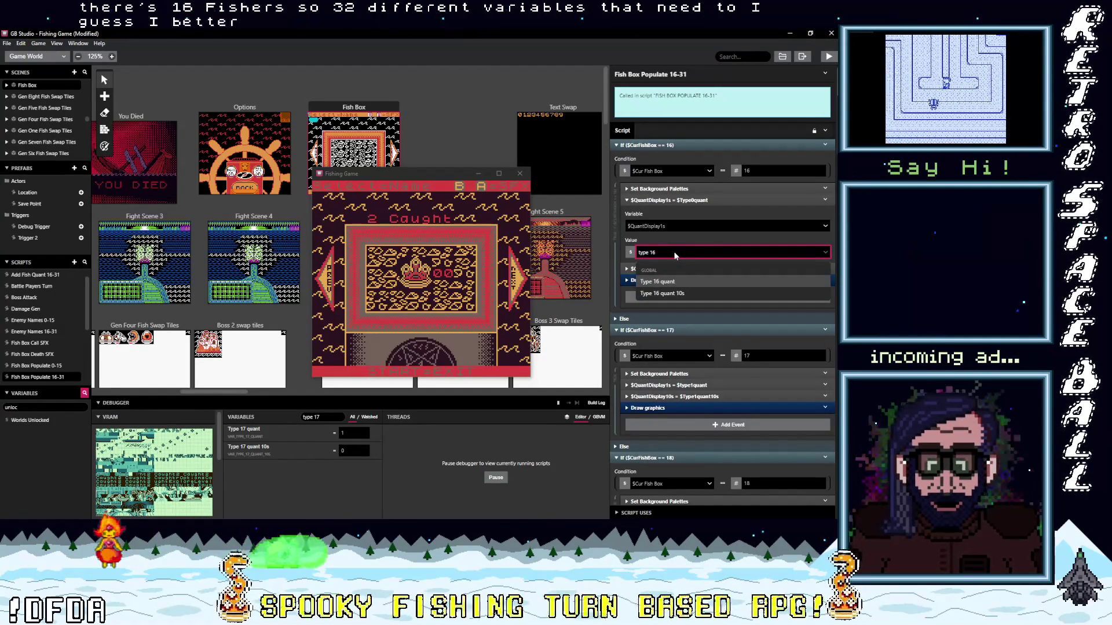
{"action": "left_click", "coordinate": [702, 283]}
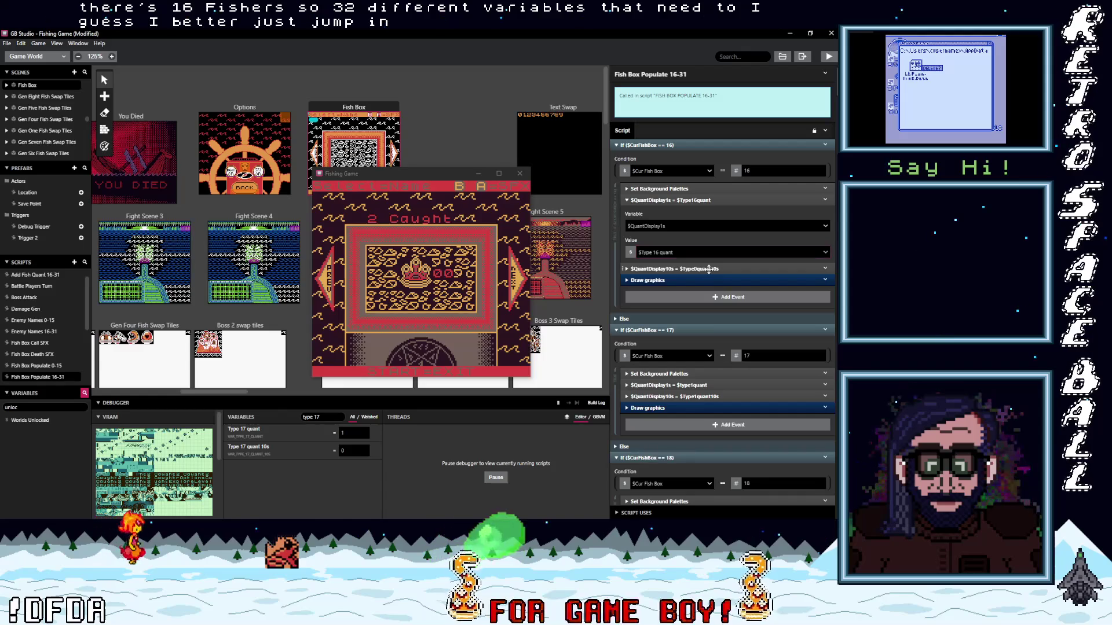
{"action": "left_click", "coordinate": [709, 269]}
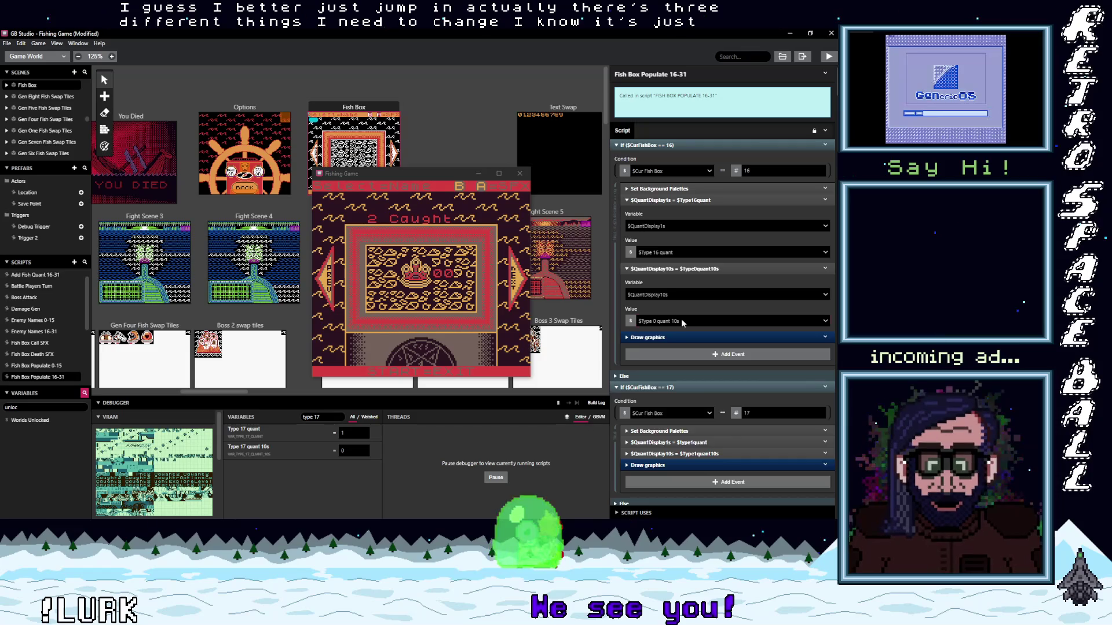
{"action": "left_click", "coordinate": [681, 320]}
{"action": "type", "text": "type"}
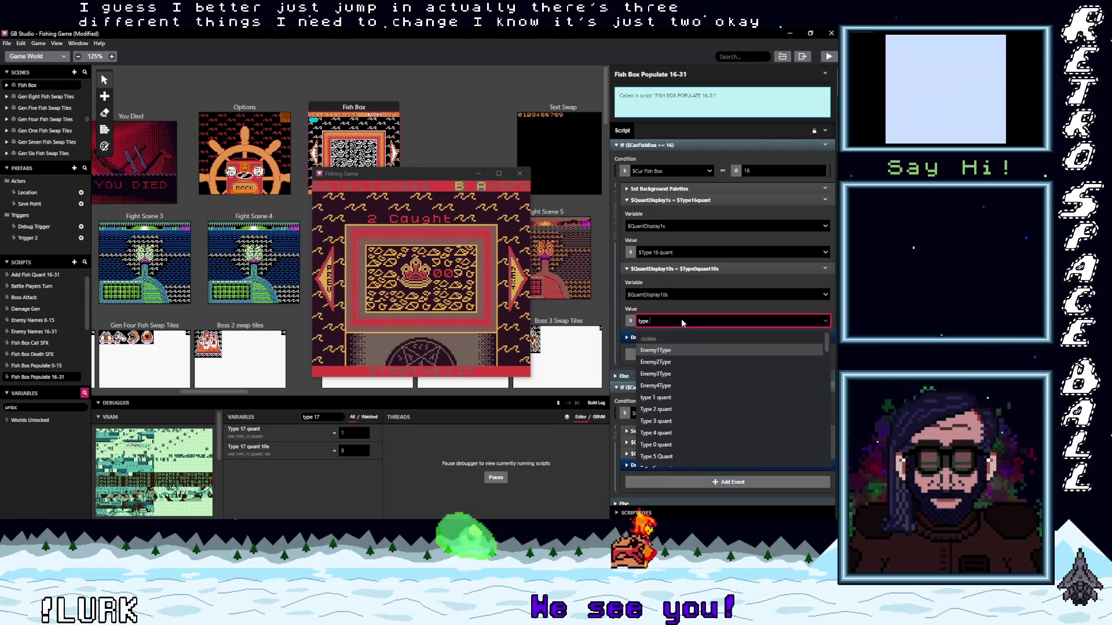
{"action": "type", "text": " 16"}
{"action": "left_click", "coordinate": [675, 362]}
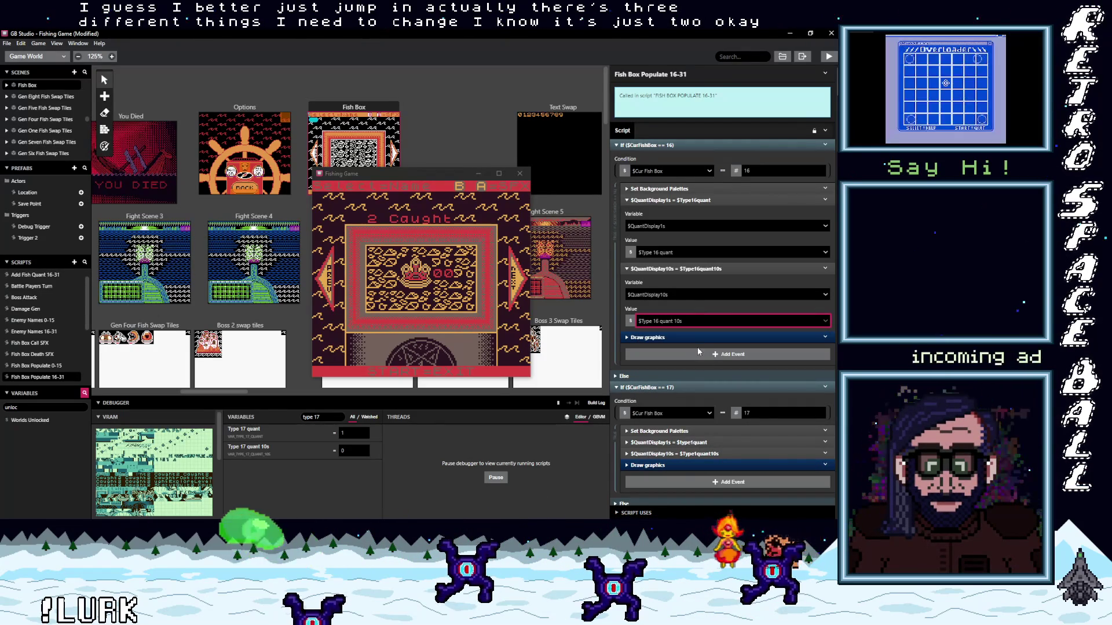
{"action": "left_click", "coordinate": [666, 337]}
{"action": "scroll", "coordinate": [686, 374], "scroll_direction": "down", "scroll_amount": 3}
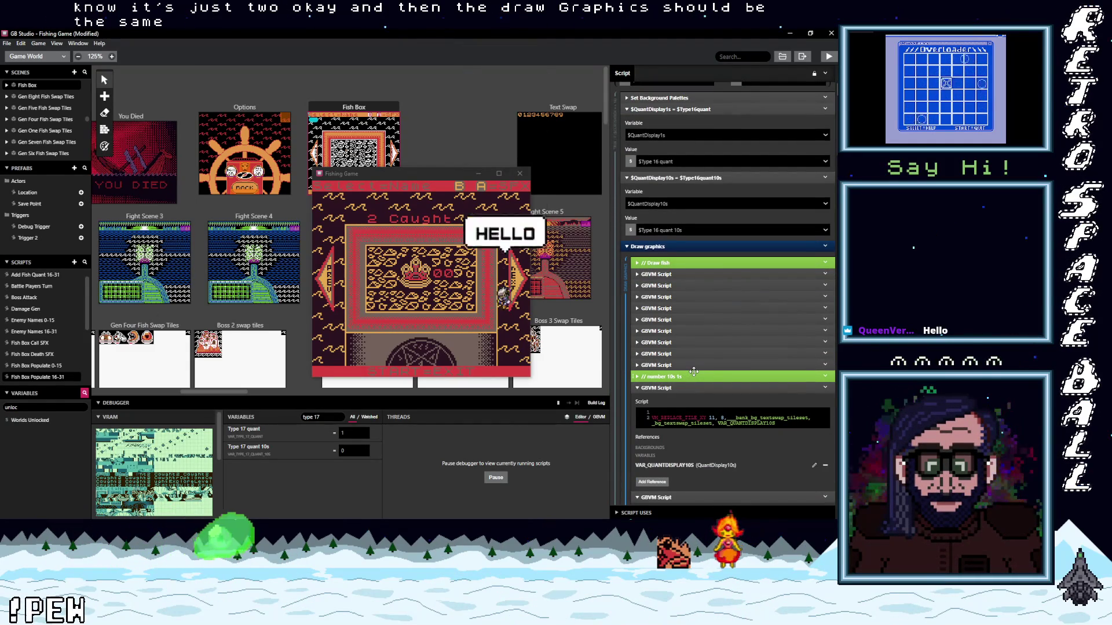
{"action": "scroll", "coordinate": [694, 371], "scroll_direction": "down", "scroll_amount": 2}
{"action": "scroll", "coordinate": [694, 372], "scroll_direction": "down", "scroll_amount": 5}
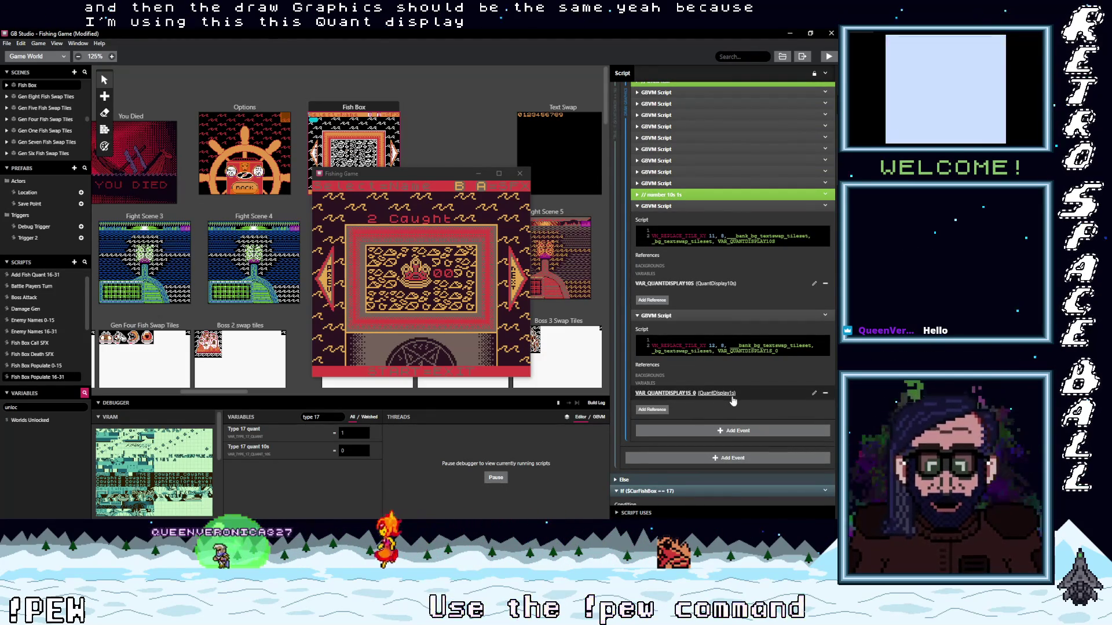
{"action": "scroll", "coordinate": [724, 307], "scroll_direction": "up", "scroll_amount": 5}
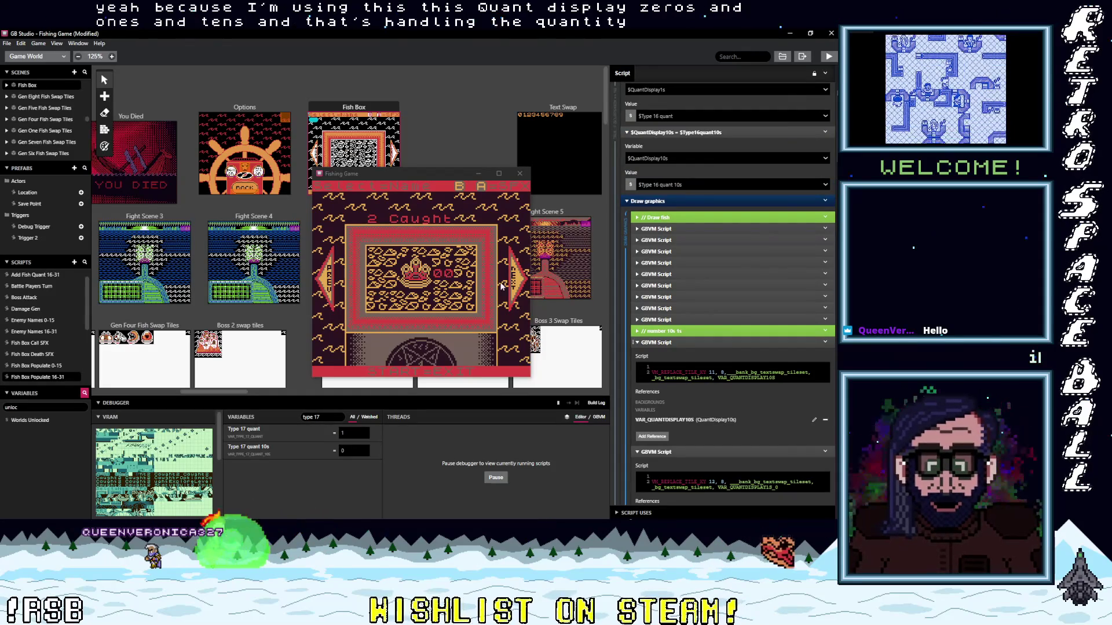
{"action": "left_click_drag", "start_coordinate": [673, 343], "coordinate": [672, 343]}
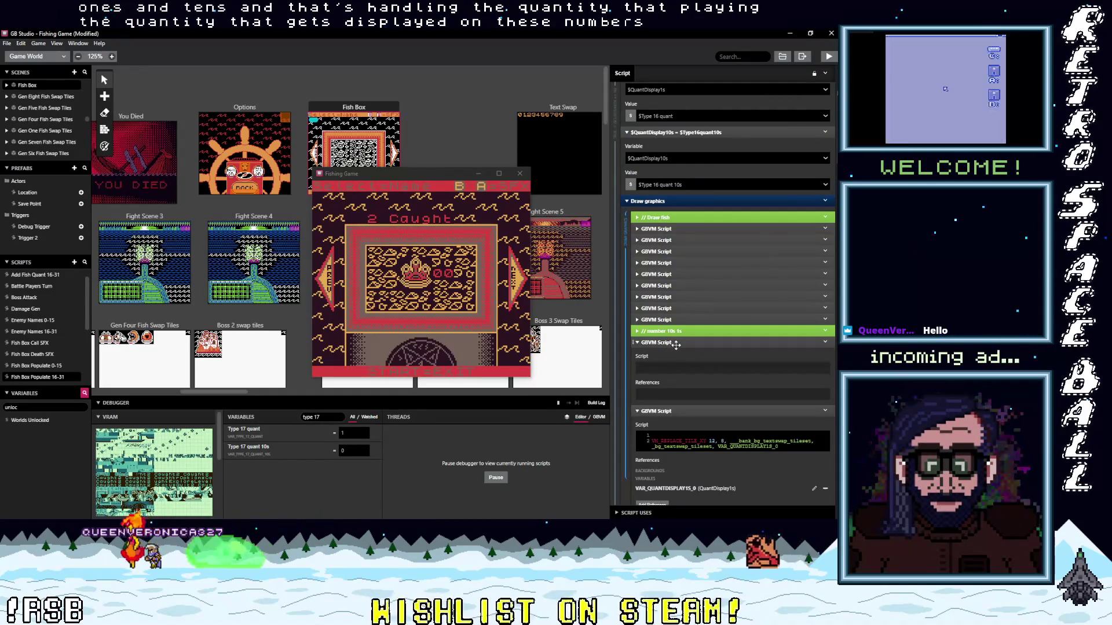
{"action": "left_click", "coordinate": [674, 346]}
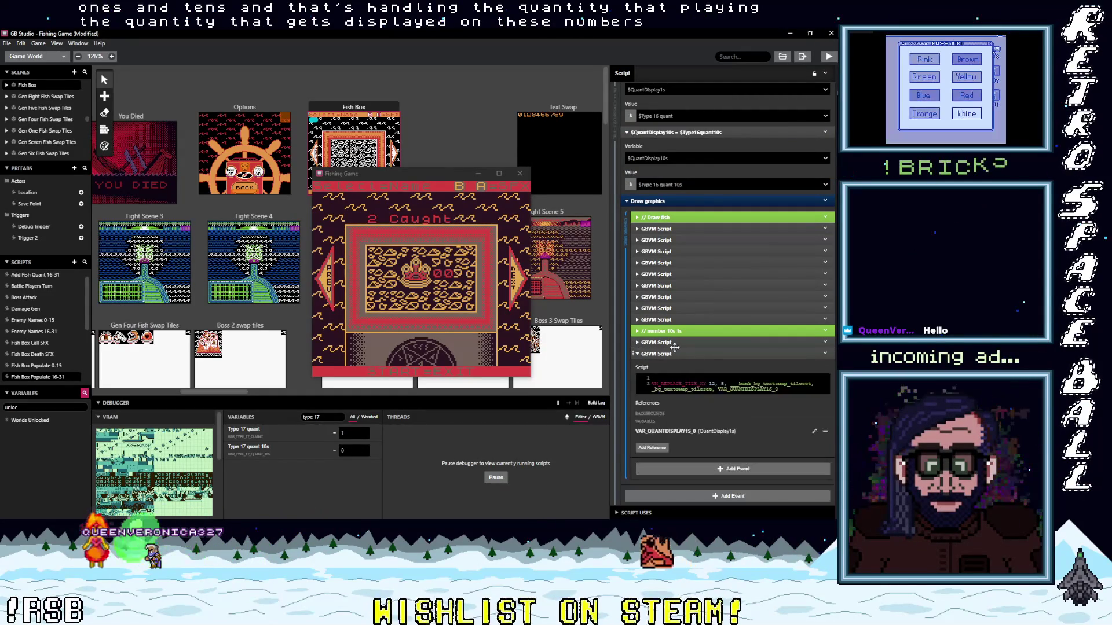
{"action": "left_click", "coordinate": [667, 350]}
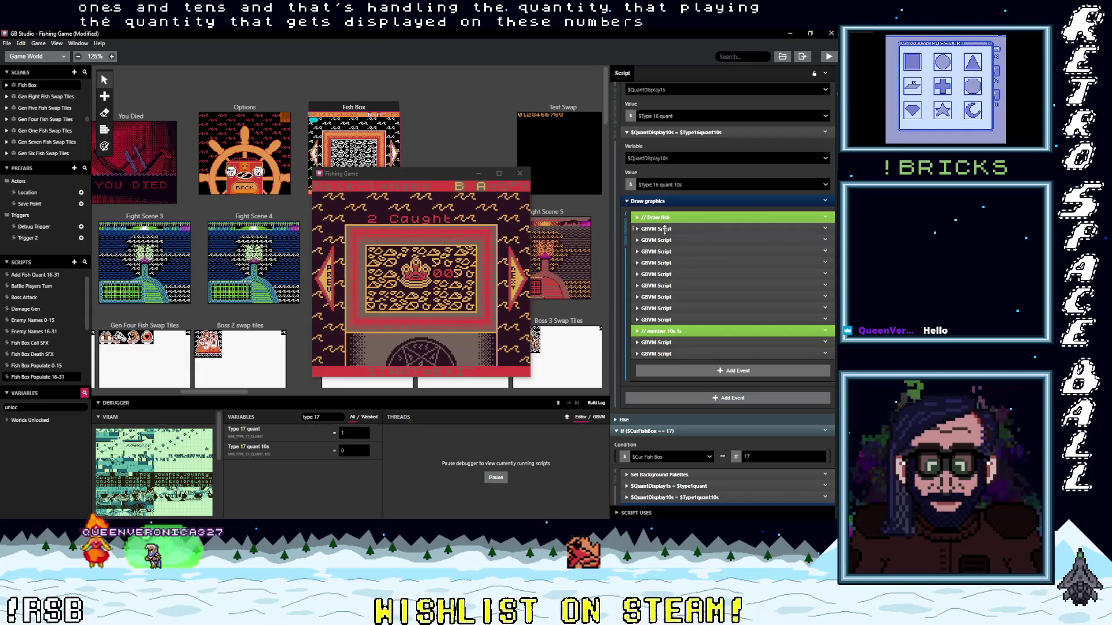
{"action": "left_click", "coordinate": [664, 229]}
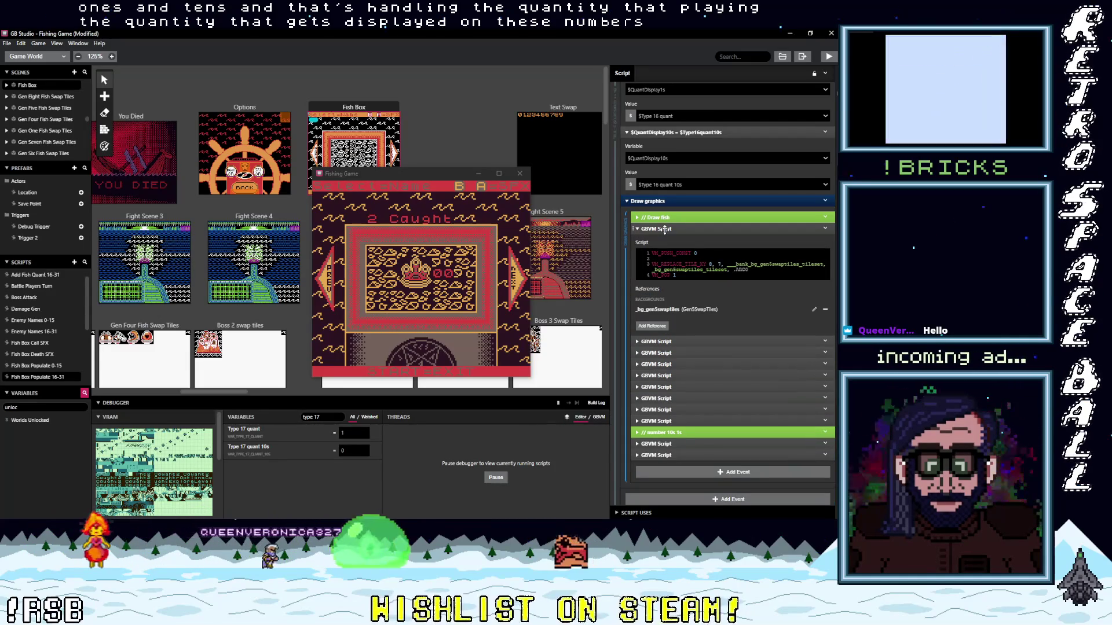
{"action": "left_click", "coordinate": [663, 229]}
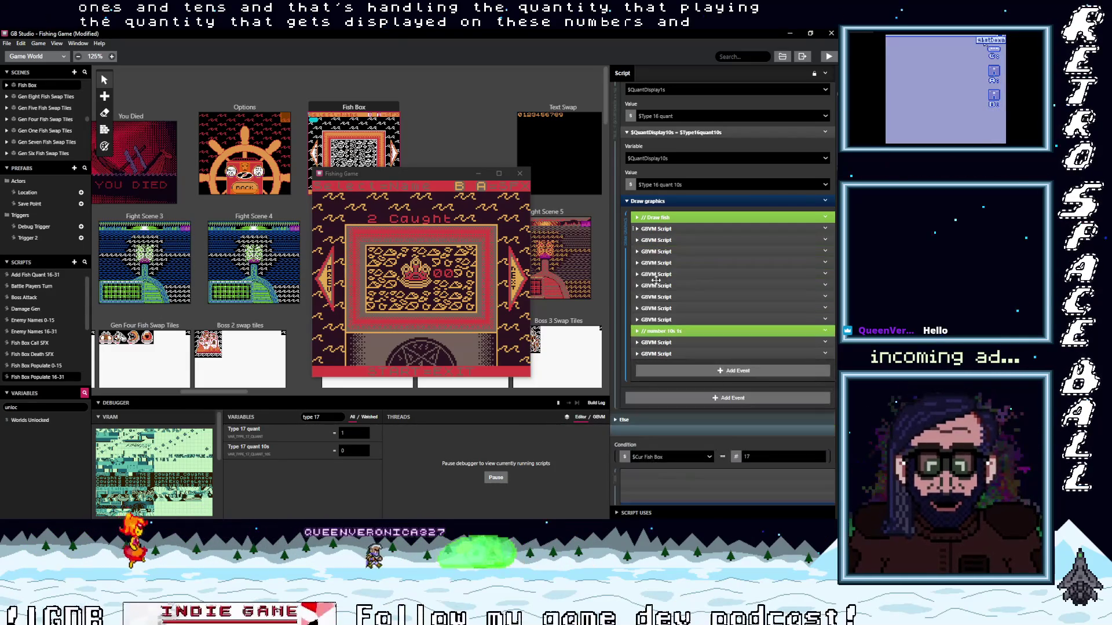
{"action": "left_click", "coordinate": [655, 319]}
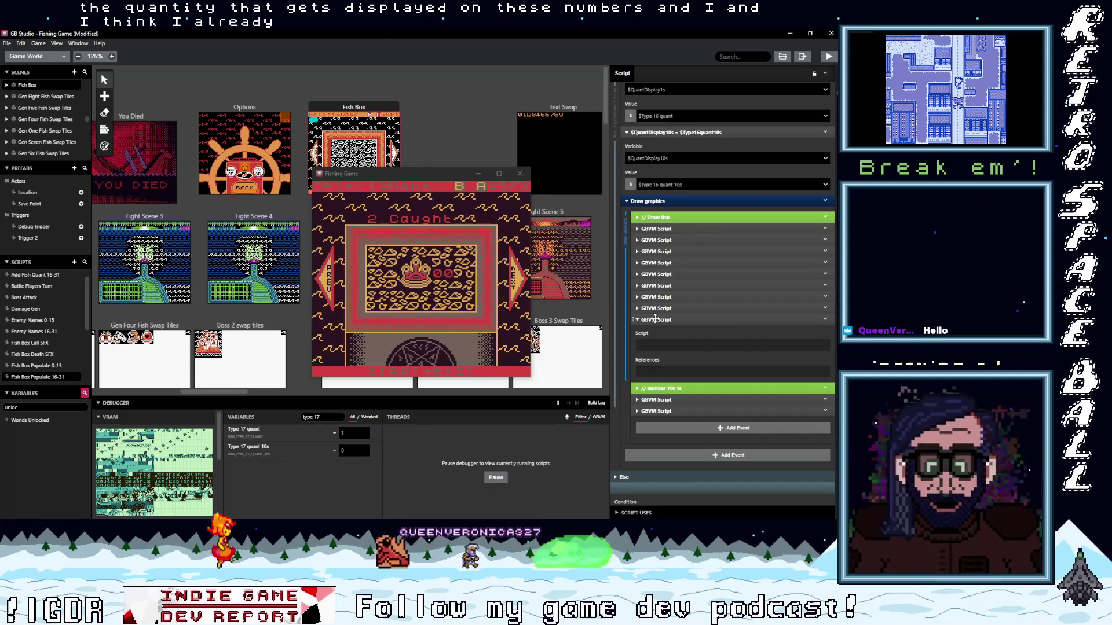
{"action": "left_click", "coordinate": [681, 318]}
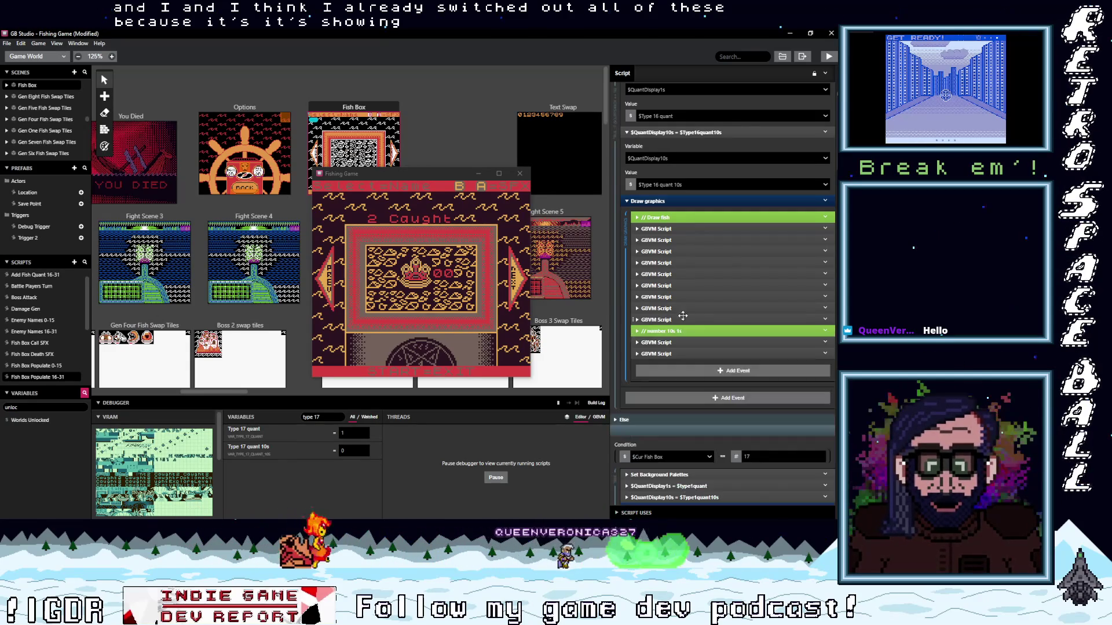
{"action": "scroll", "coordinate": [687, 258], "scroll_direction": "up", "scroll_amount": 3}
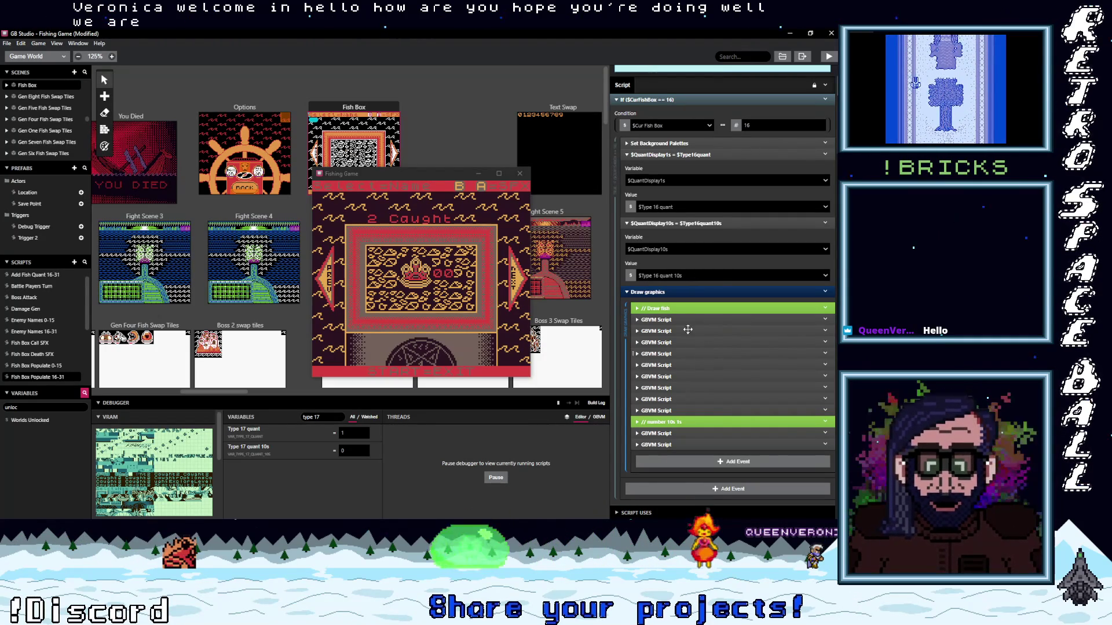
{"action": "left_click", "coordinate": [686, 293]}
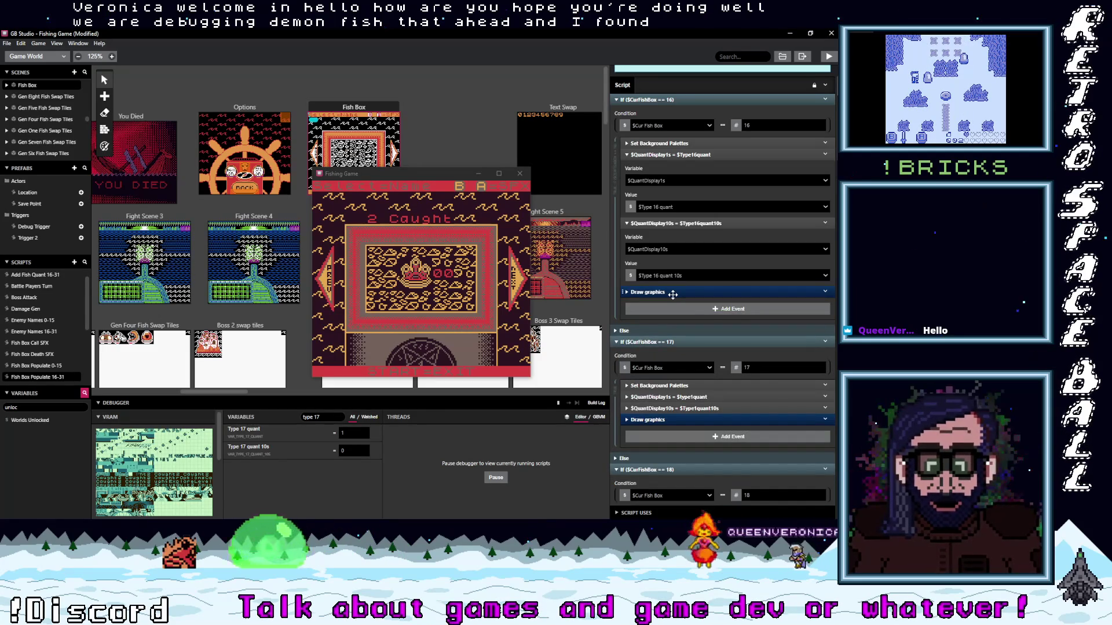
{"action": "left_click", "coordinate": [706, 397]}
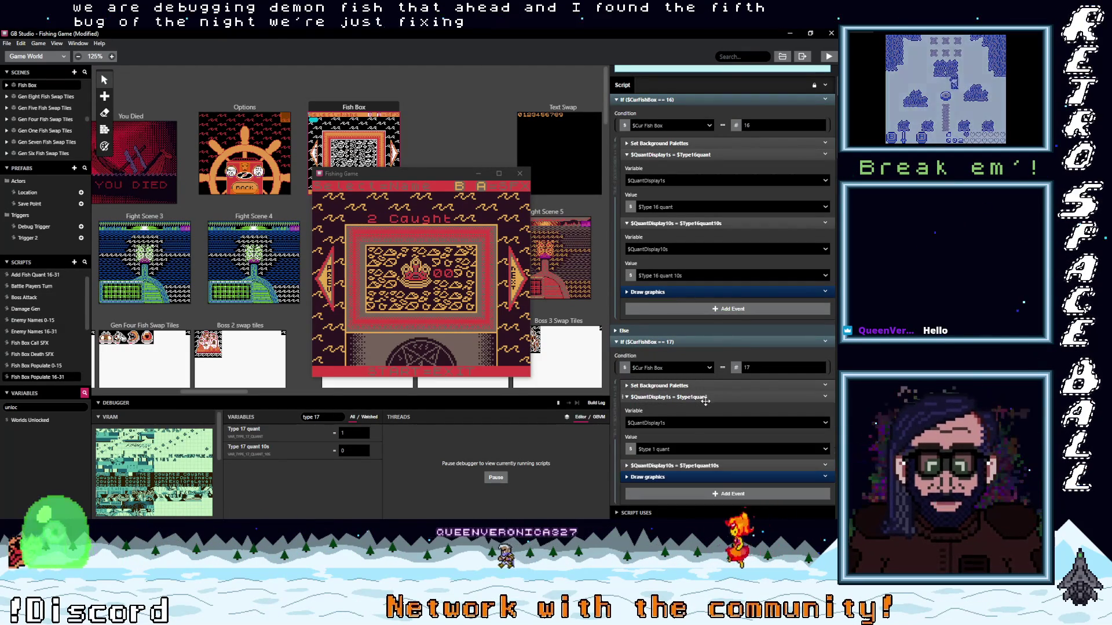
Set case 17's $QuantDisplay1s value to $Type 17 quant
{"action": "left_click", "coordinate": [688, 450]}
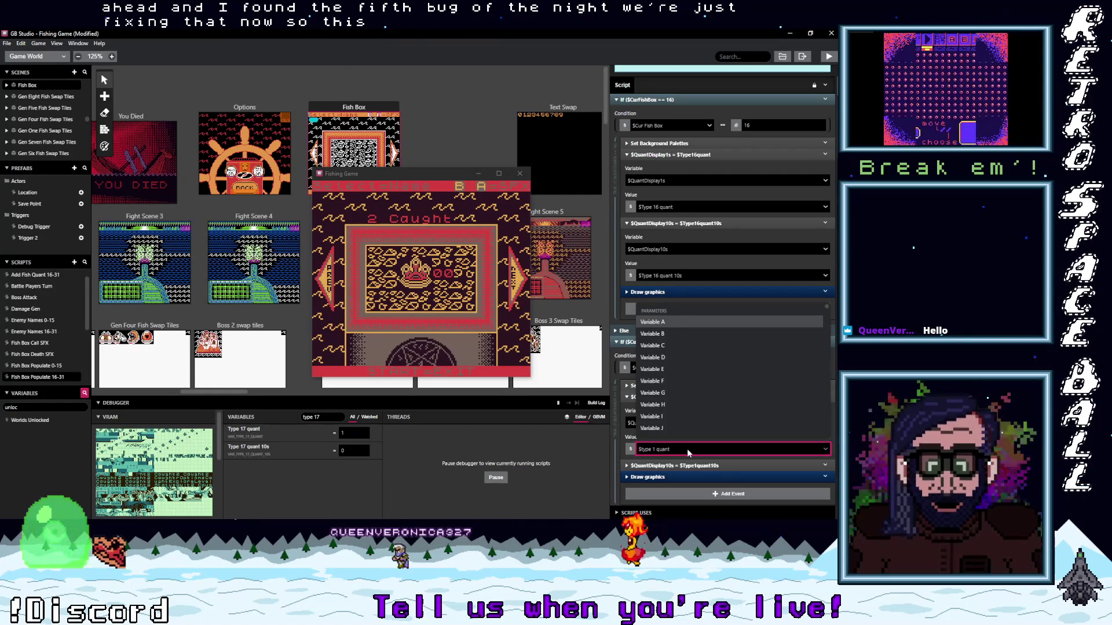
{"action": "type", "text": "type17"}
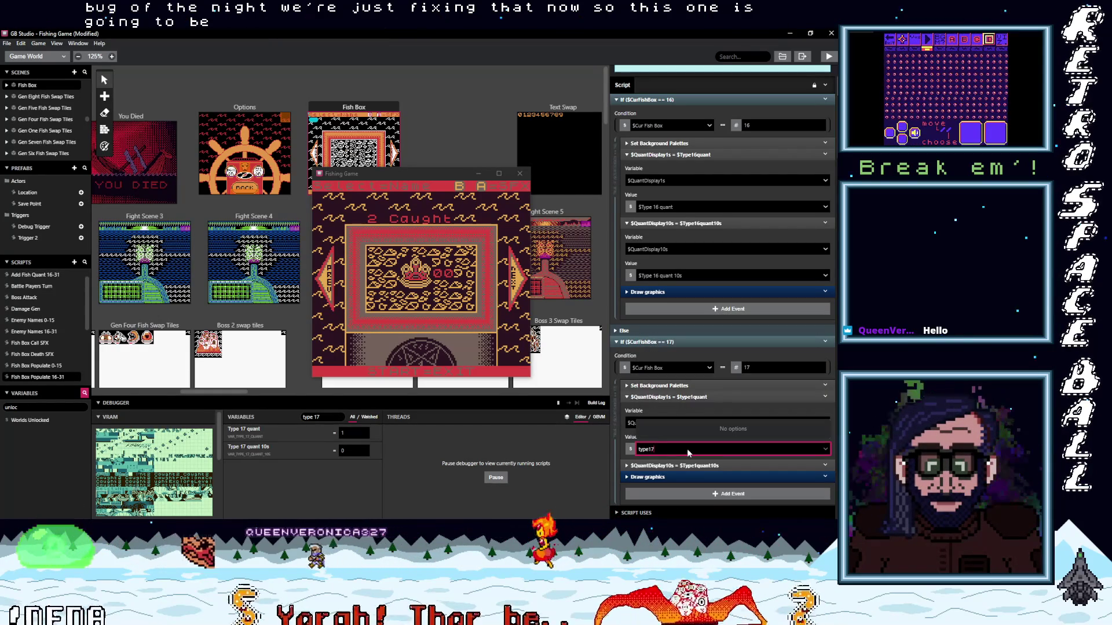
{"action": "key", "text": "BackSpace"}
{"action": "key", "text": "BackSpace"}
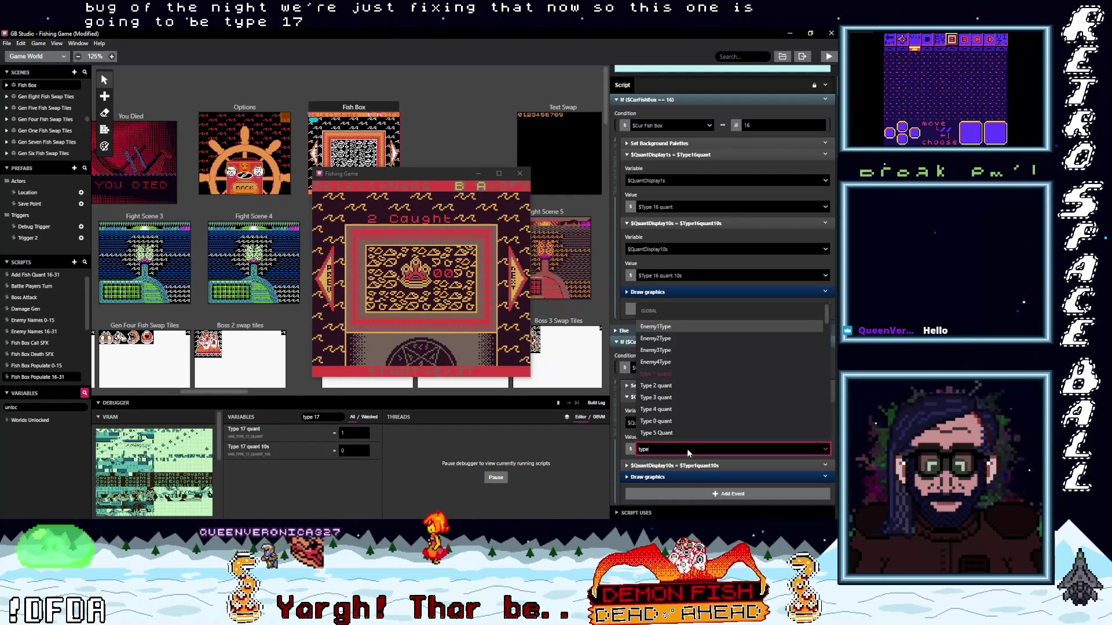
{"action": "type", "text": "17"}
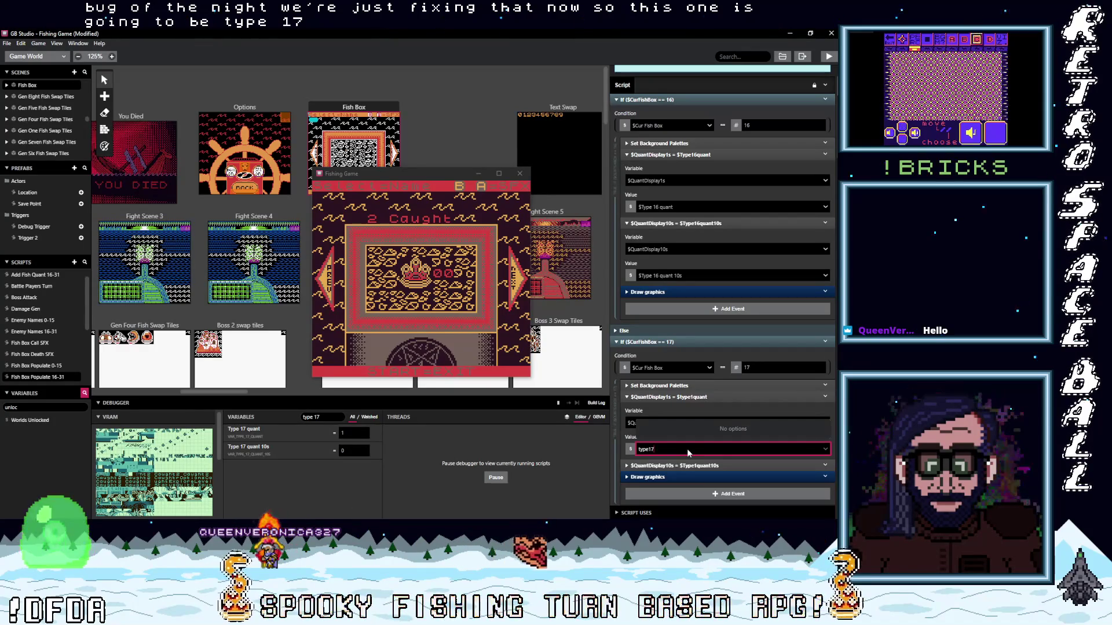
{"action": "key", "text": "BackSpace"}
{"action": "key", "text": "BackSpace"}
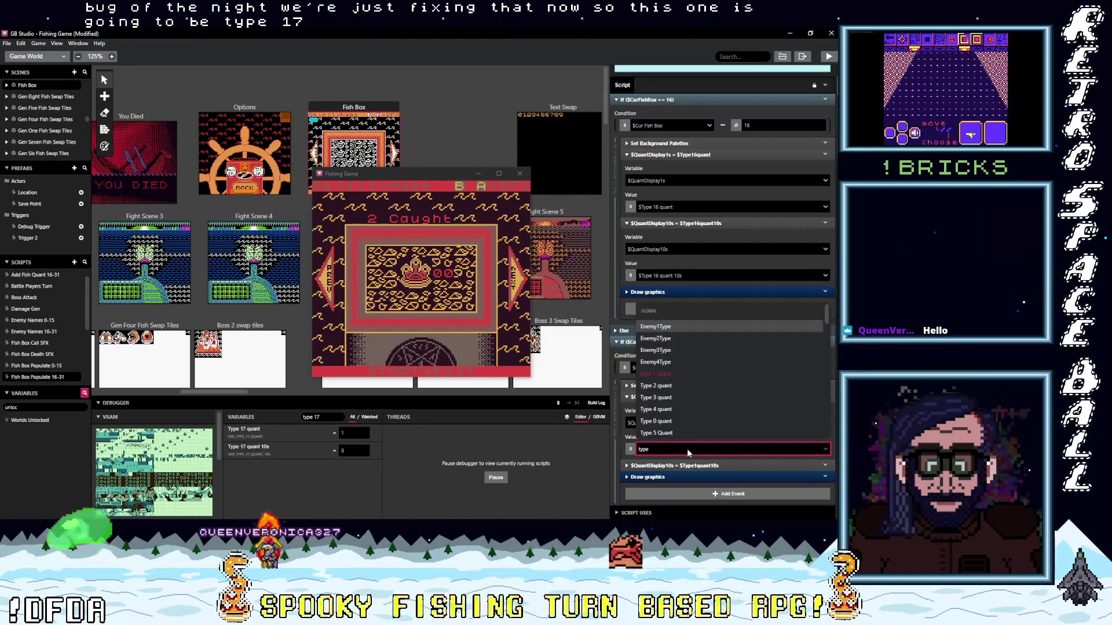
{"action": "type", "text": " 17"}
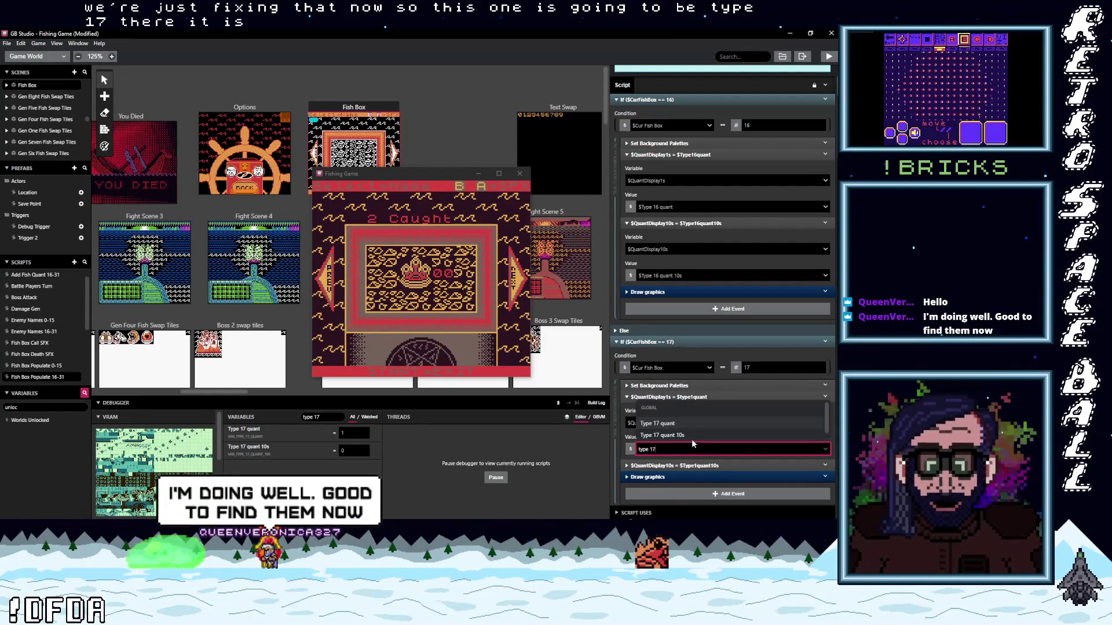
{"action": "key", "text": "Return"}
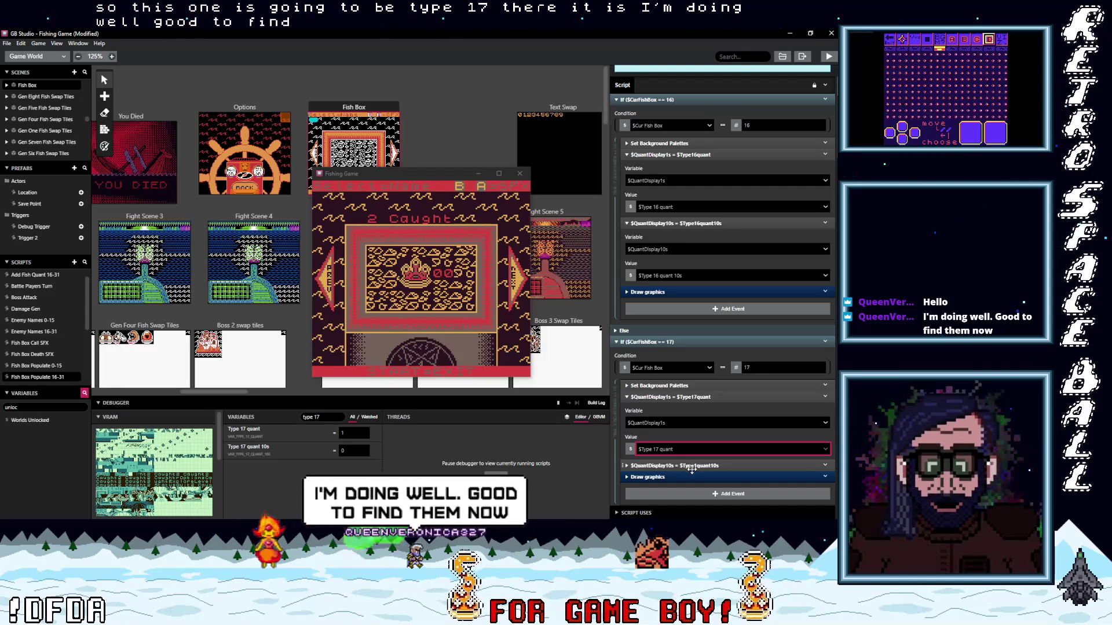
Set case 17's $QuantDisplay10s value to $Type 17 quant 10s
{"action": "left_click", "coordinate": [693, 466]}
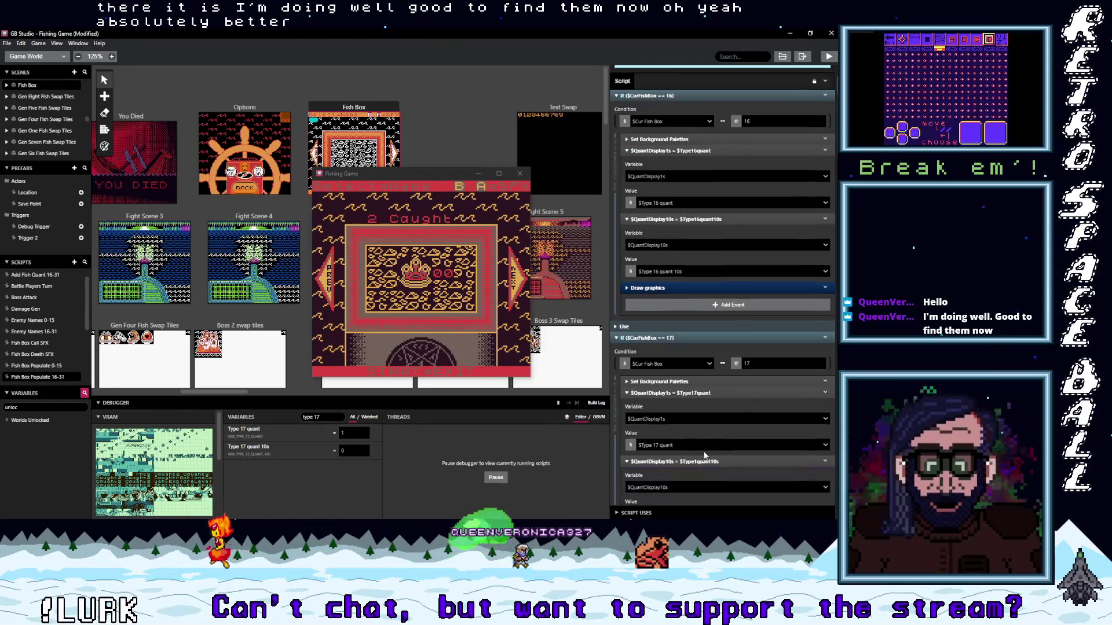
{"action": "scroll", "coordinate": [704, 451], "scroll_direction": "down", "scroll_amount": 3}
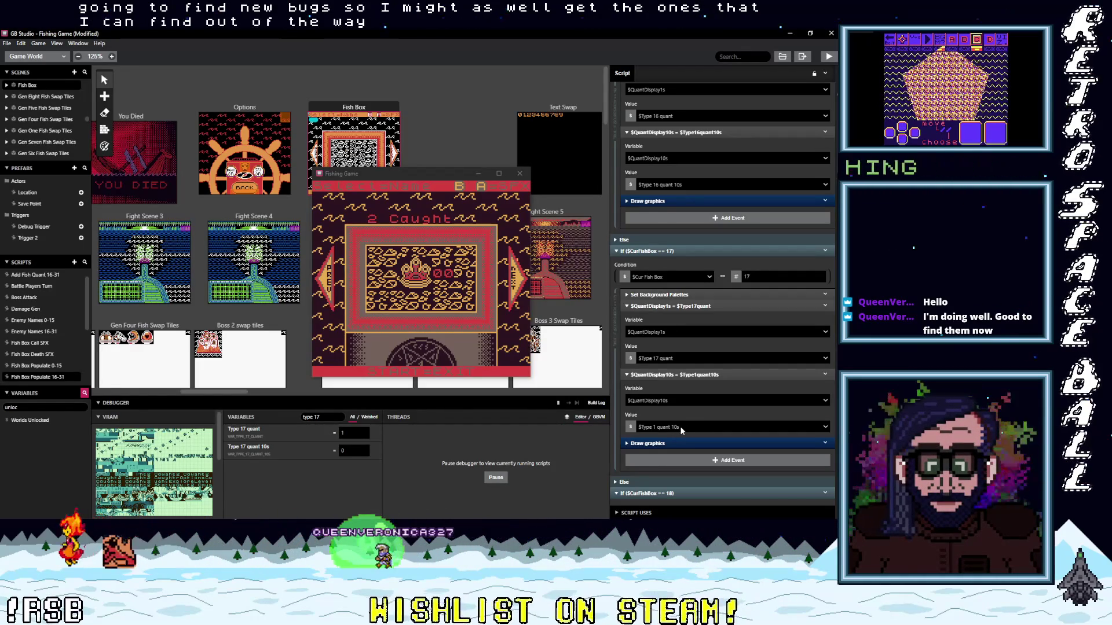
{"action": "left_click", "coordinate": [680, 426]}
{"action": "type", "text": "type 17"}
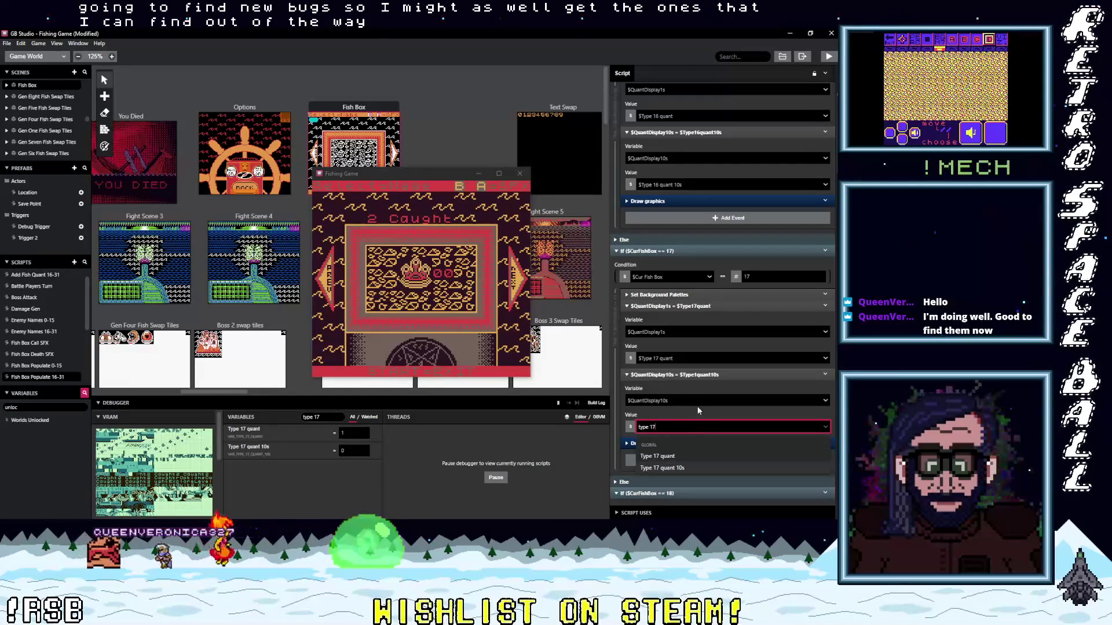
{"action": "key", "text": "Down"}
{"action": "key", "text": "Return"}
{"action": "scroll", "coordinate": [699, 399], "scroll_direction": "down", "scroll_amount": 3}
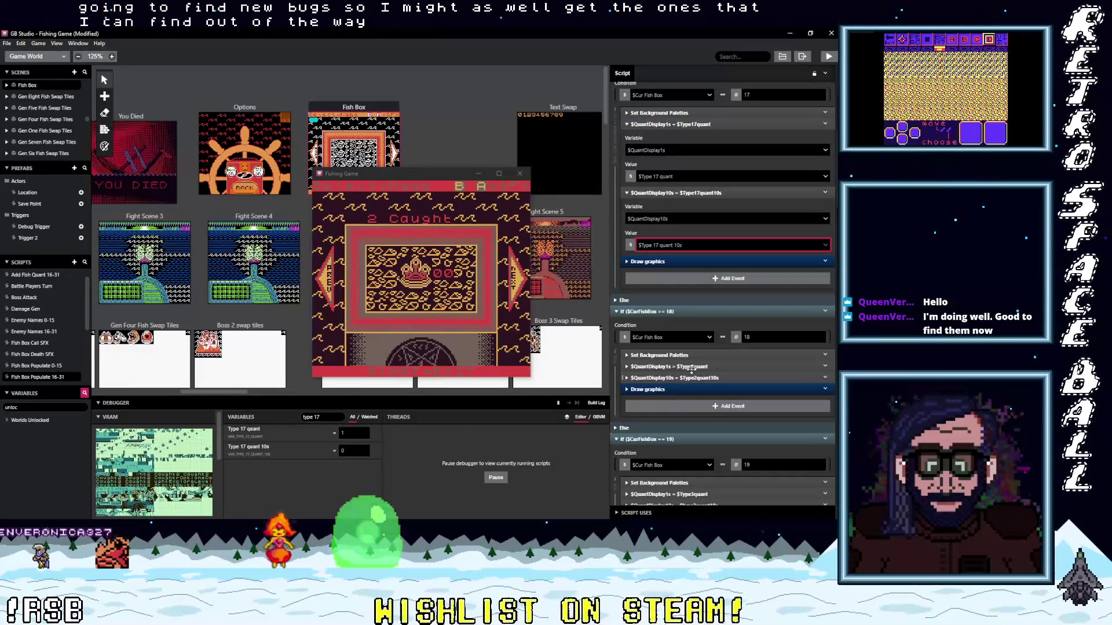
{"action": "left_click", "coordinate": [691, 368]}
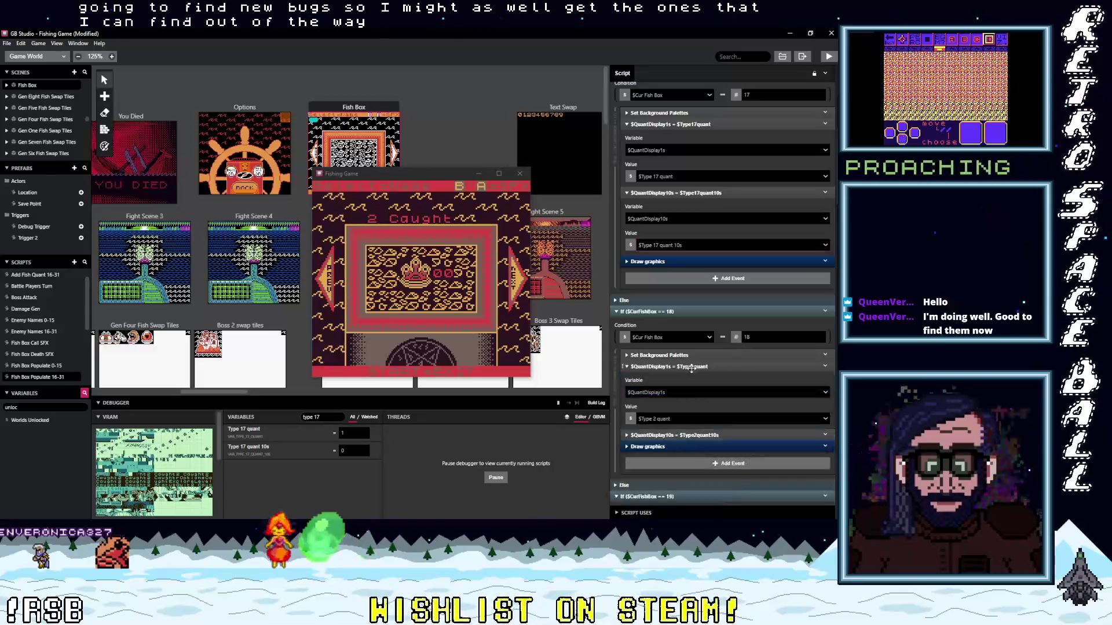
Set case 18's $QuantDisplay1s value to $Type 18 quant
{"action": "left_click", "coordinate": [679, 417]}
{"action": "type", "text": "ty"}
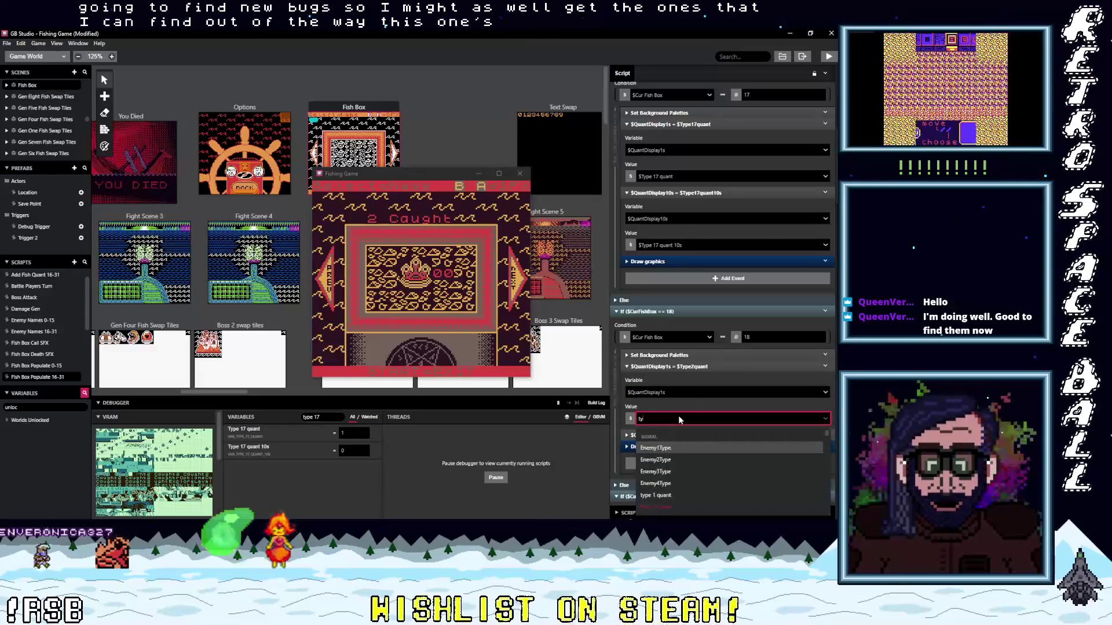
{"action": "type", "text": "pe 18"}
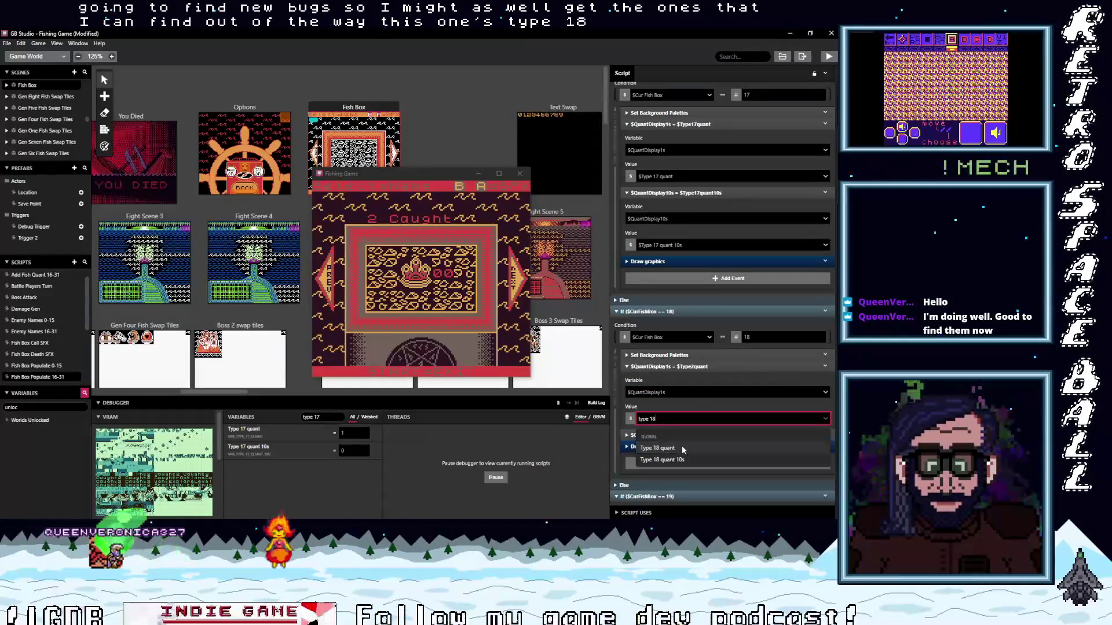
{"action": "left_click", "coordinate": [686, 448]}
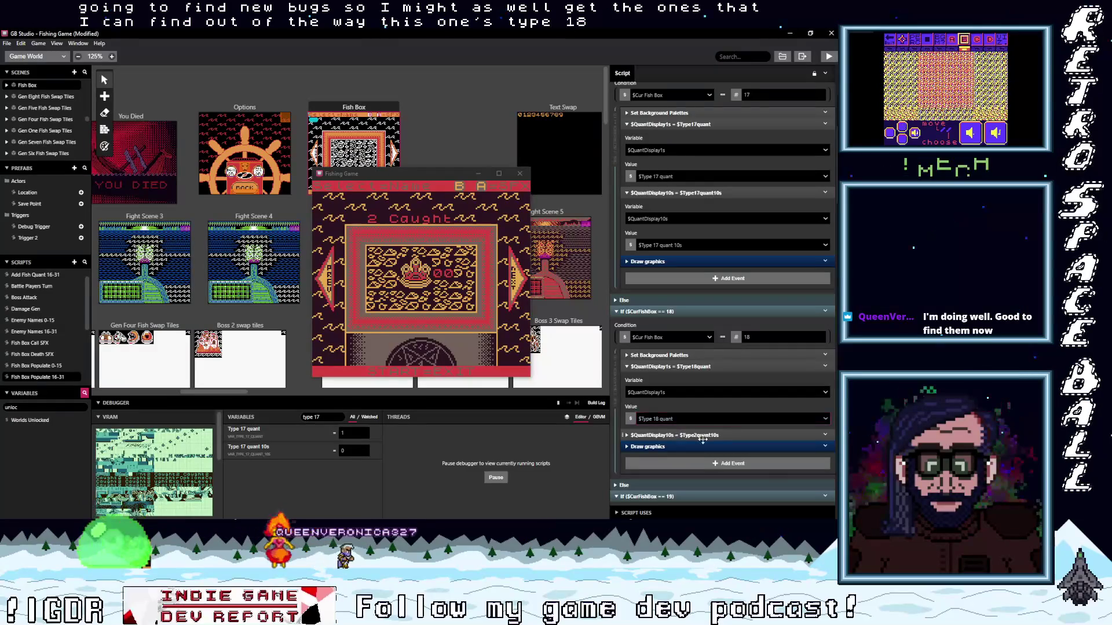
Set case 18's $QuantDisplay10s value to $Type 18 quant 10s
{"action": "left_click", "coordinate": [703, 442]}
{"action": "scroll", "coordinate": [702, 440], "scroll_direction": "down", "scroll_amount": 1}
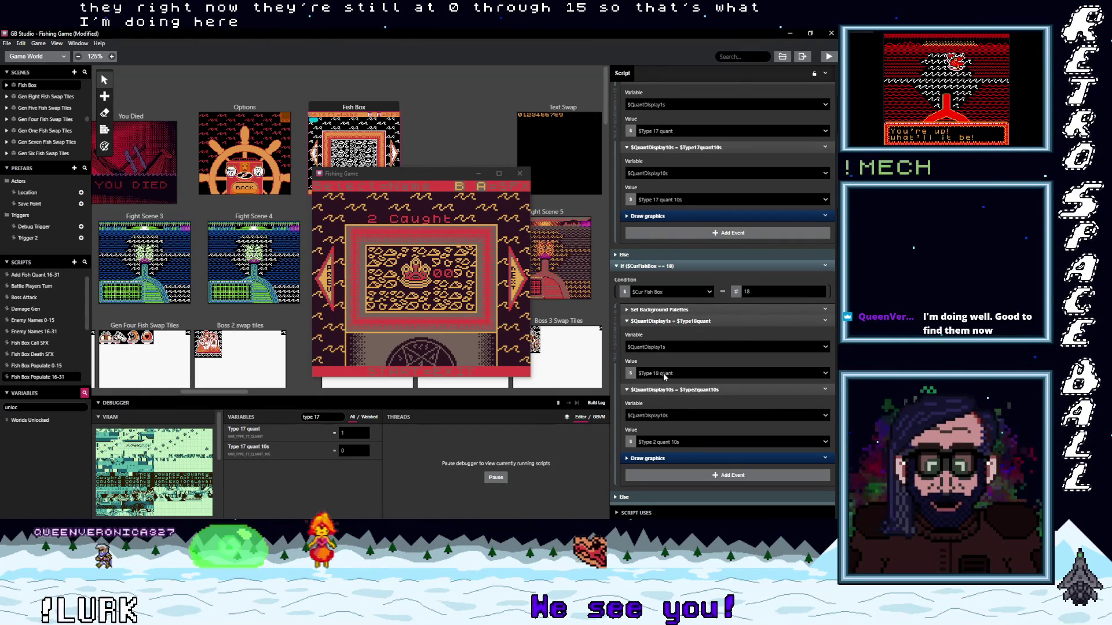
{"action": "left_click", "coordinate": [684, 442]}
{"action": "type", "text": "ty"}
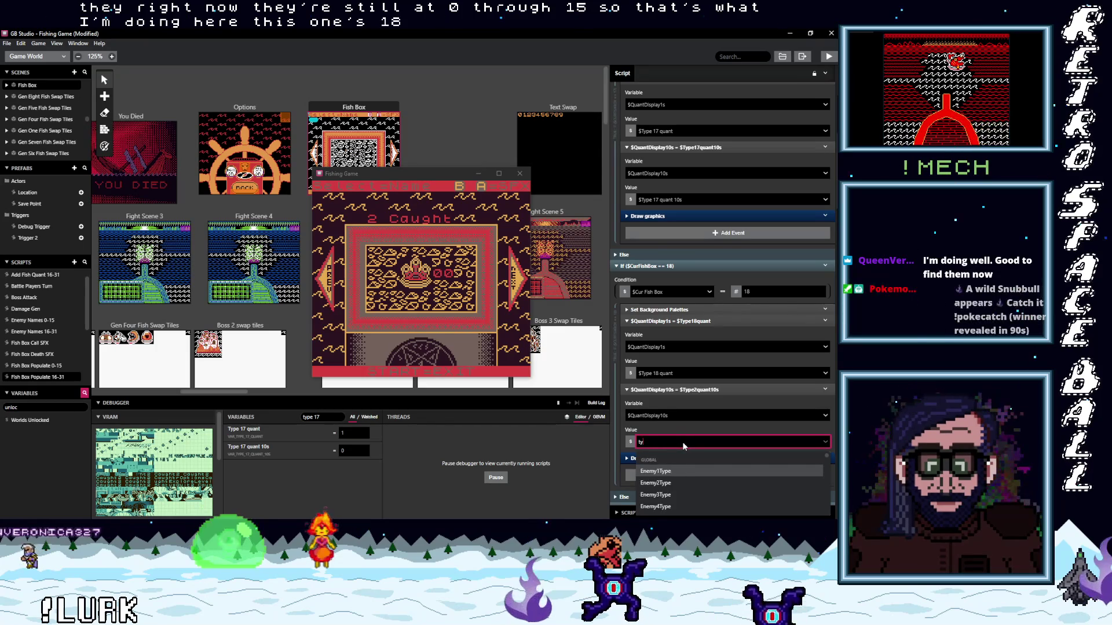
{"action": "type", "text": "pe 18"}
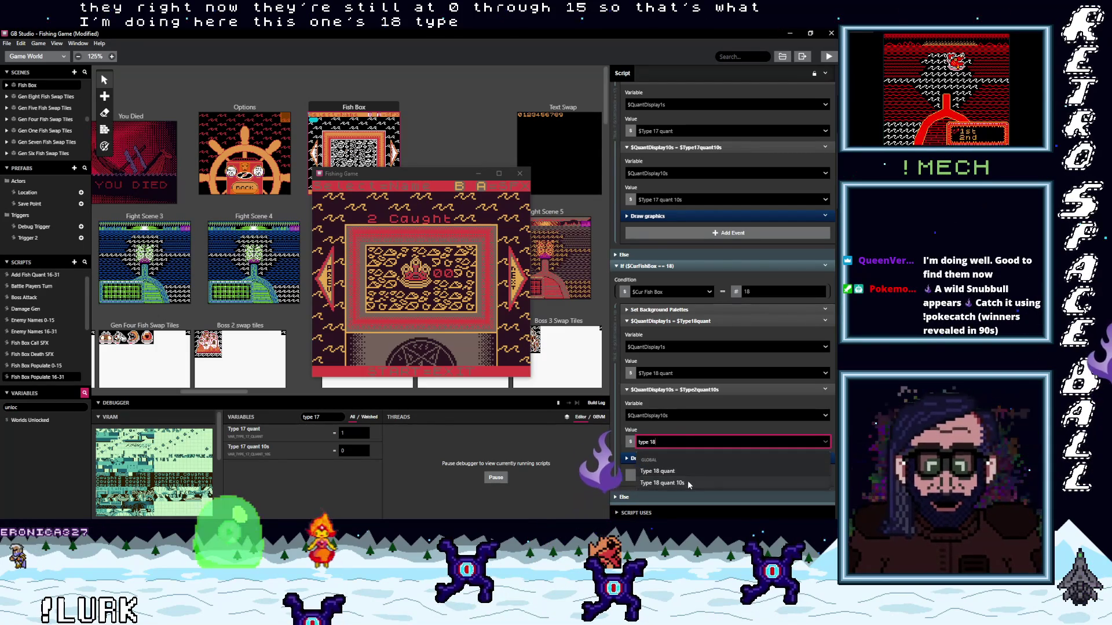
{"action": "key", "text": "Down"}
{"action": "key", "text": "Return"}
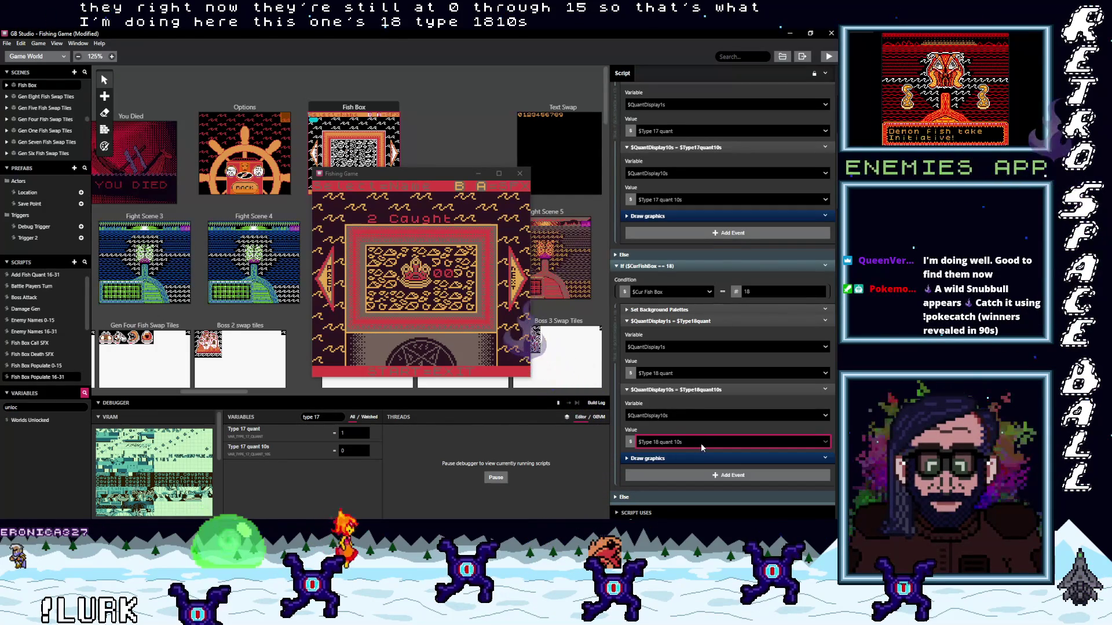
{"action": "scroll", "coordinate": [701, 449], "scroll_direction": "down", "scroll_amount": 1}
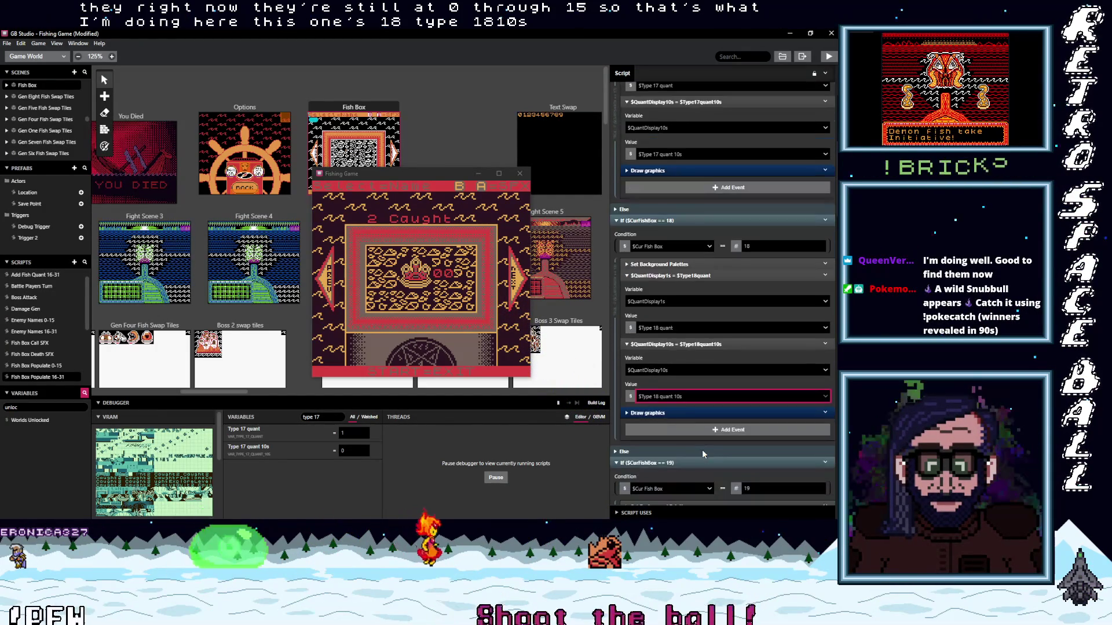
{"action": "scroll", "coordinate": [709, 447], "scroll_direction": "down", "scroll_amount": 1}
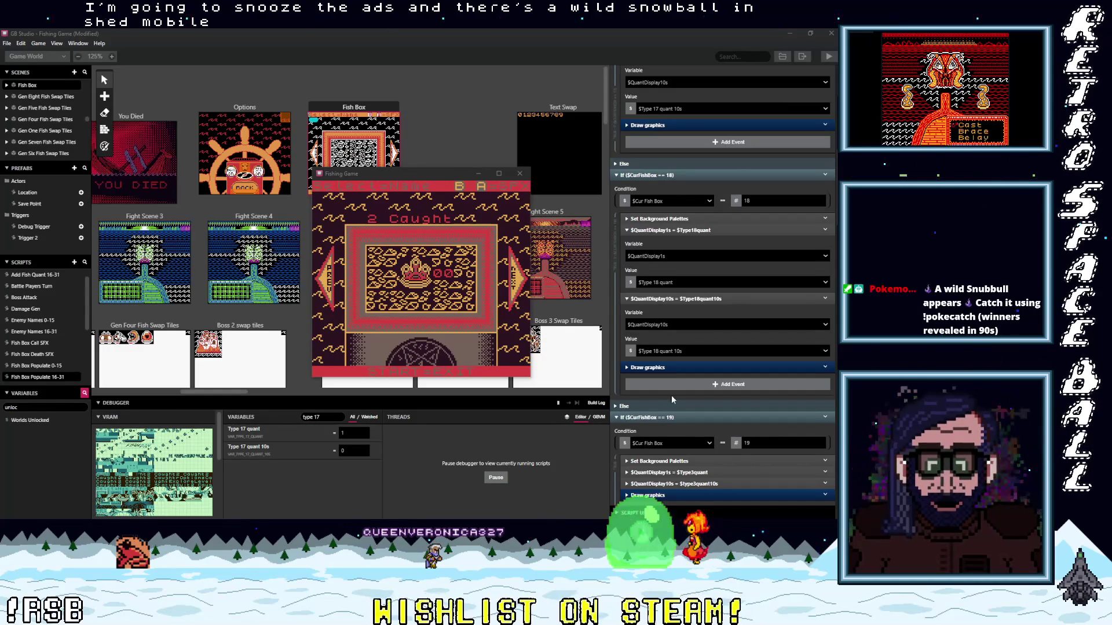
Change case 19's $QuantDisplay1s value from $Type 3 quant to $Type 19 quant
{"action": "scroll", "coordinate": [671, 417], "scroll_direction": "down", "scroll_amount": 1}
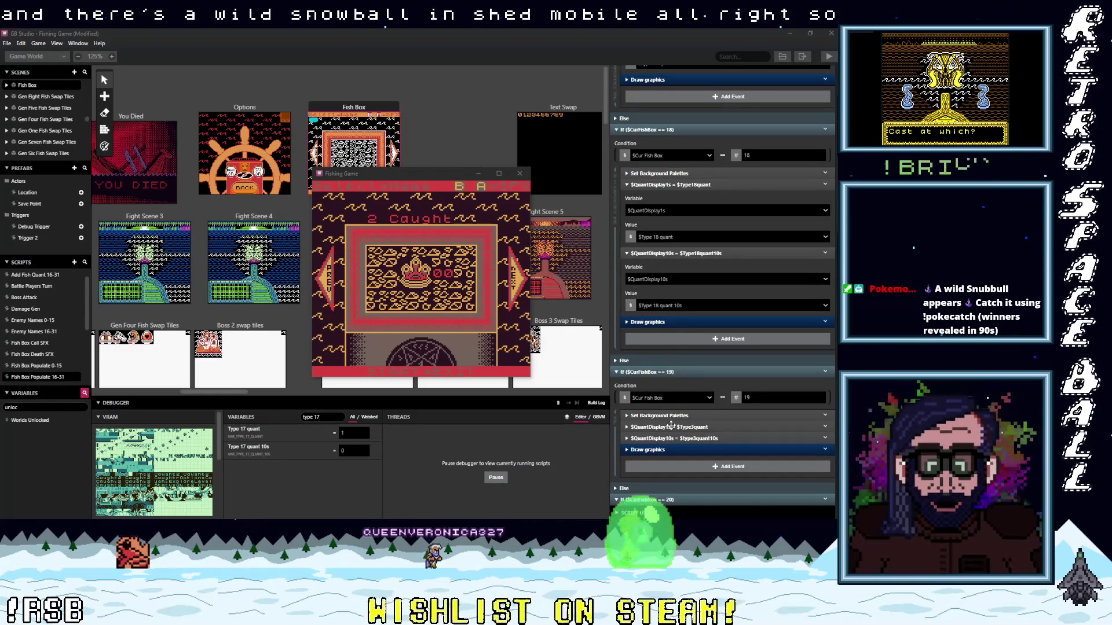
{"action": "left_click", "coordinate": [695, 428]}
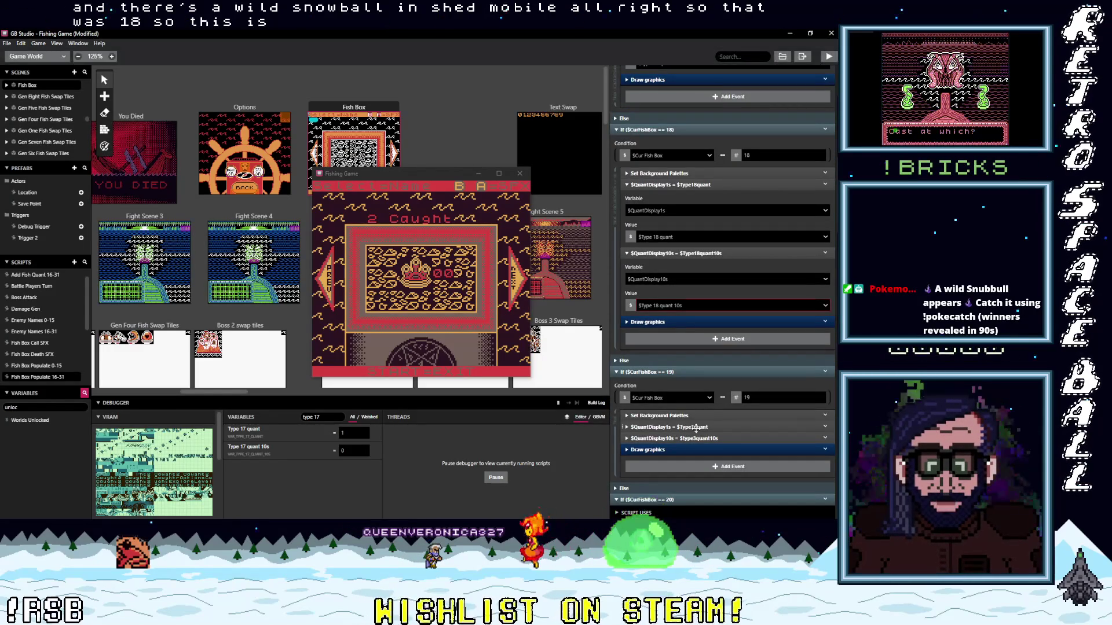
{"action": "left_click", "coordinate": [695, 428]}
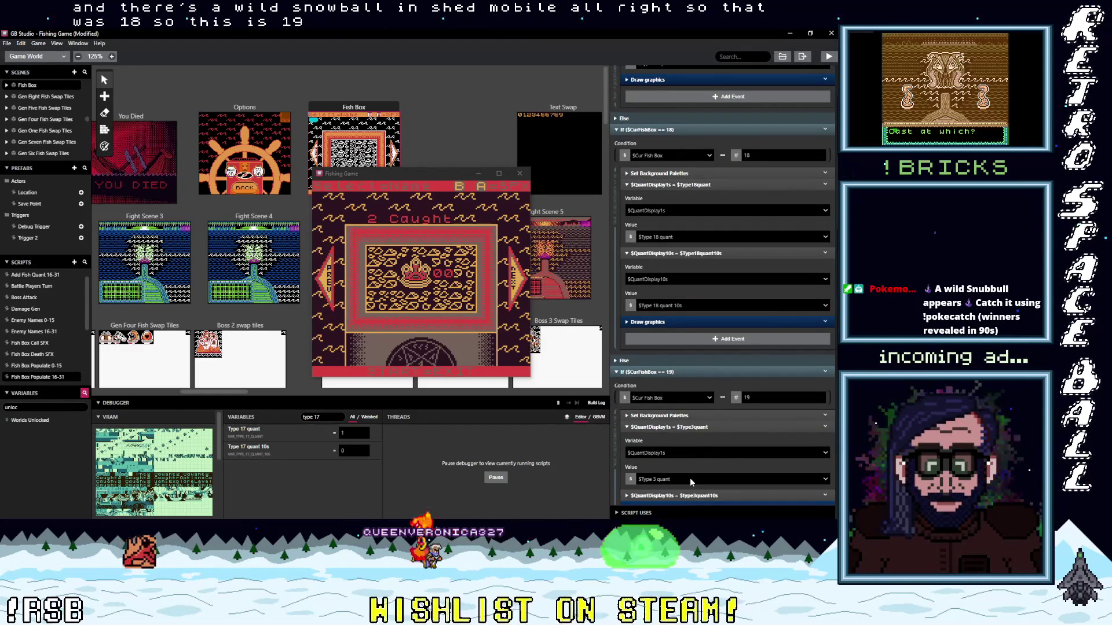
{"action": "left_click", "coordinate": [691, 479]}
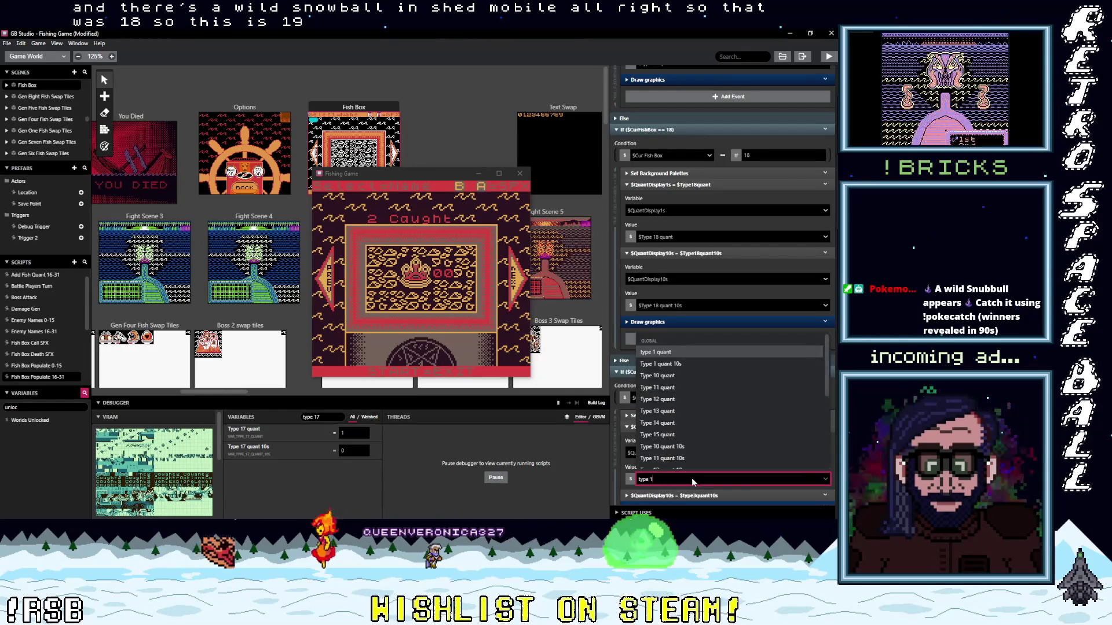
{"action": "type", "text": "type 19 quant"}
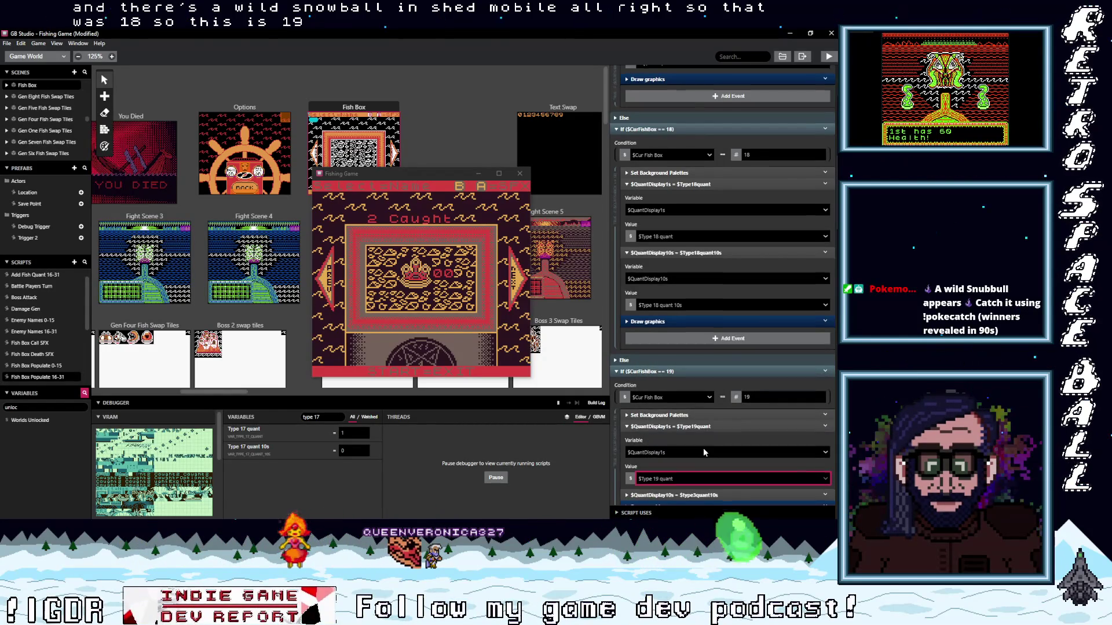
{"action": "left_click", "coordinate": [704, 451]}
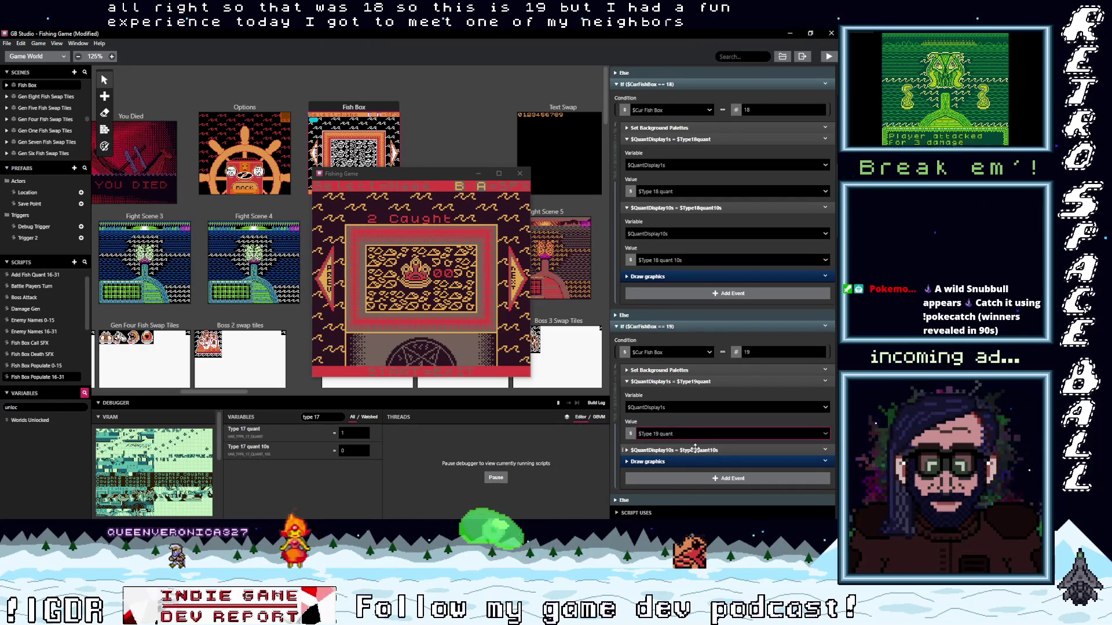
{"action": "left_click", "coordinate": [695, 450]}
{"action": "scroll", "coordinate": [699, 449], "scroll_direction": "down", "scroll_amount": 1}
{"action": "scroll", "coordinate": [699, 454], "scroll_direction": "down", "scroll_amount": 1}
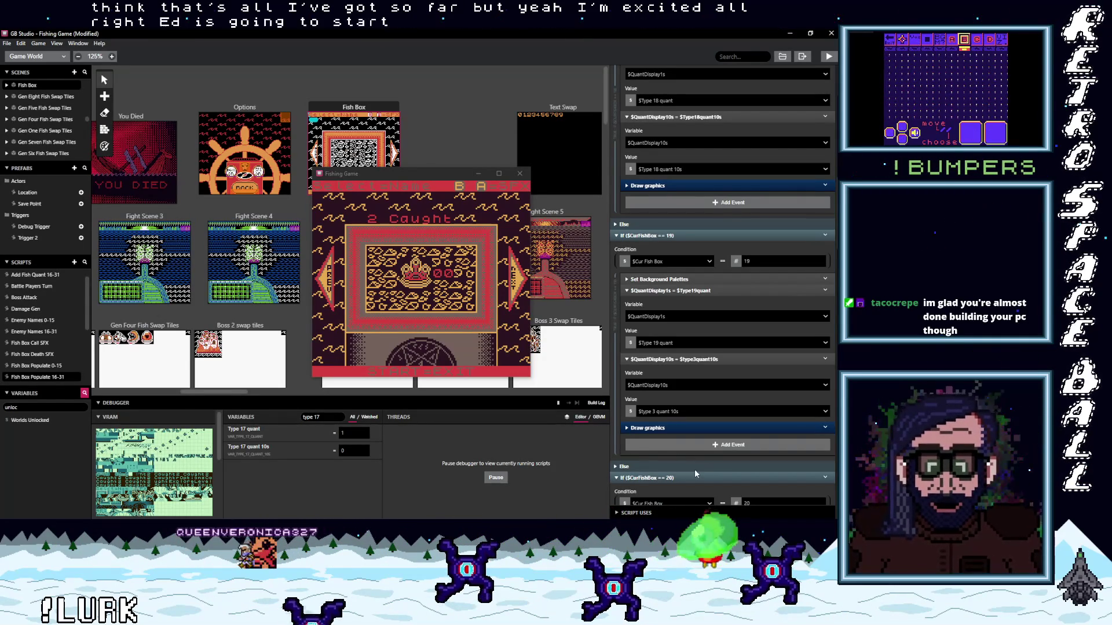
Replace case 19's $Type 3 quant 10s with $Type 19 quant 10s for $QuantDisplay10s
{"action": "scroll", "coordinate": [675, 371], "scroll_direction": "down", "scroll_amount": 2}
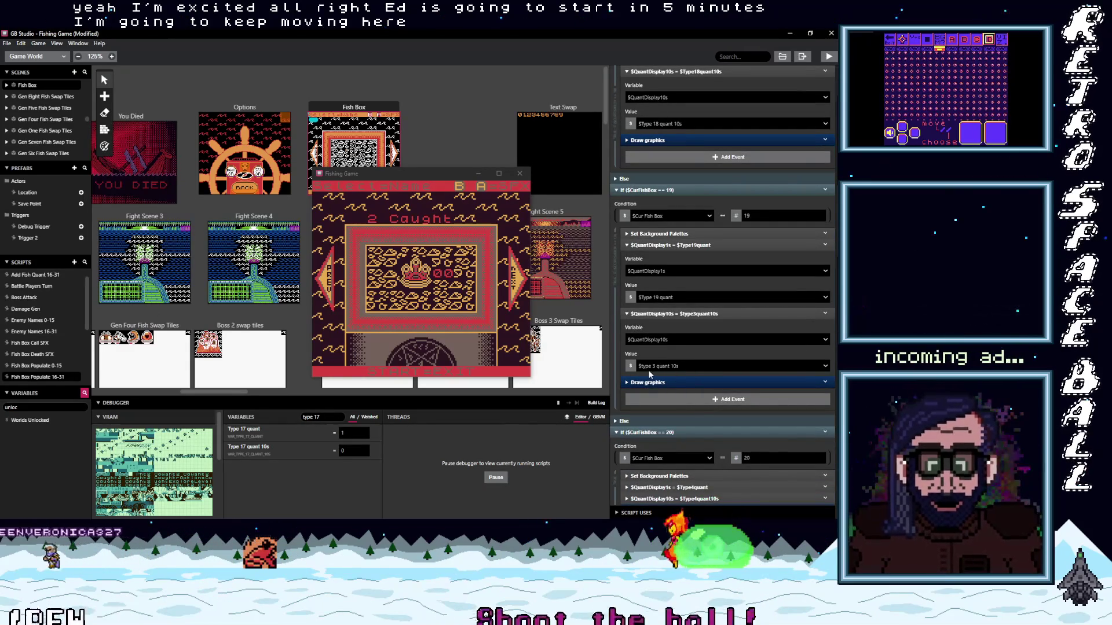
{"action": "left_click", "coordinate": [677, 366]}
{"action": "type", "text": "ty"}
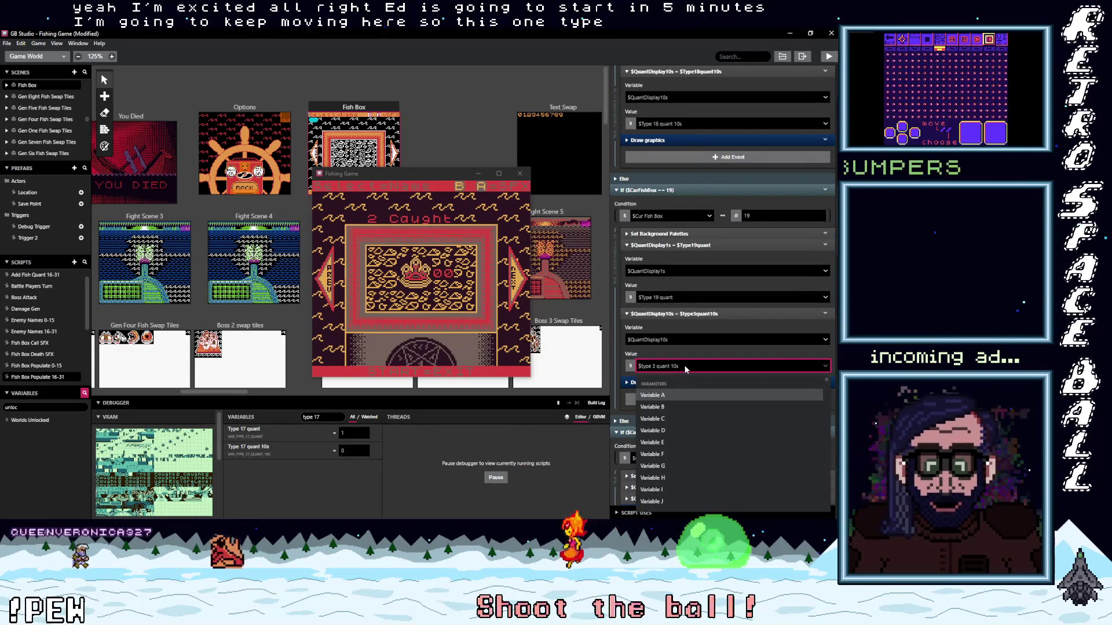
{"action": "type", "text": "pe 19"}
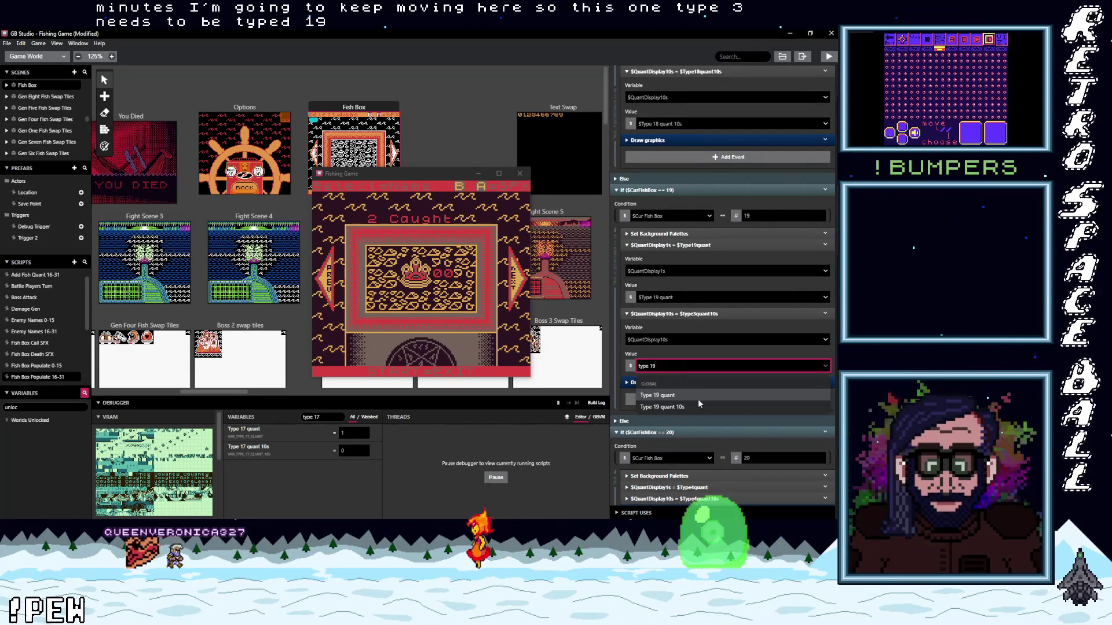
{"action": "left_click", "coordinate": [689, 408]}
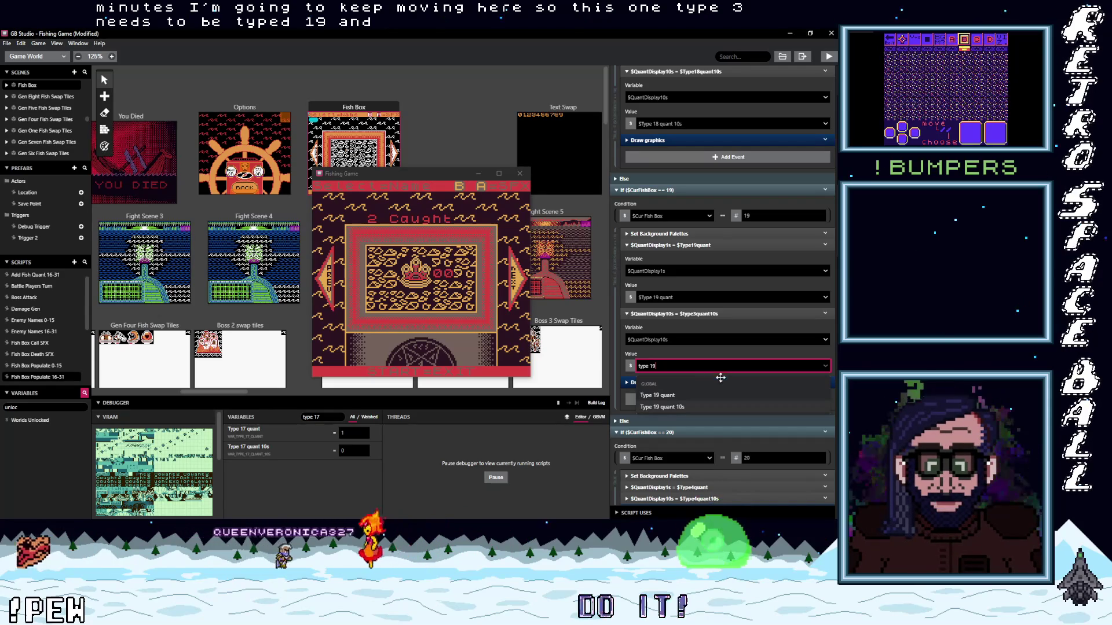
{"action": "scroll", "coordinate": [695, 367], "scroll_direction": "down", "scroll_amount": 3}
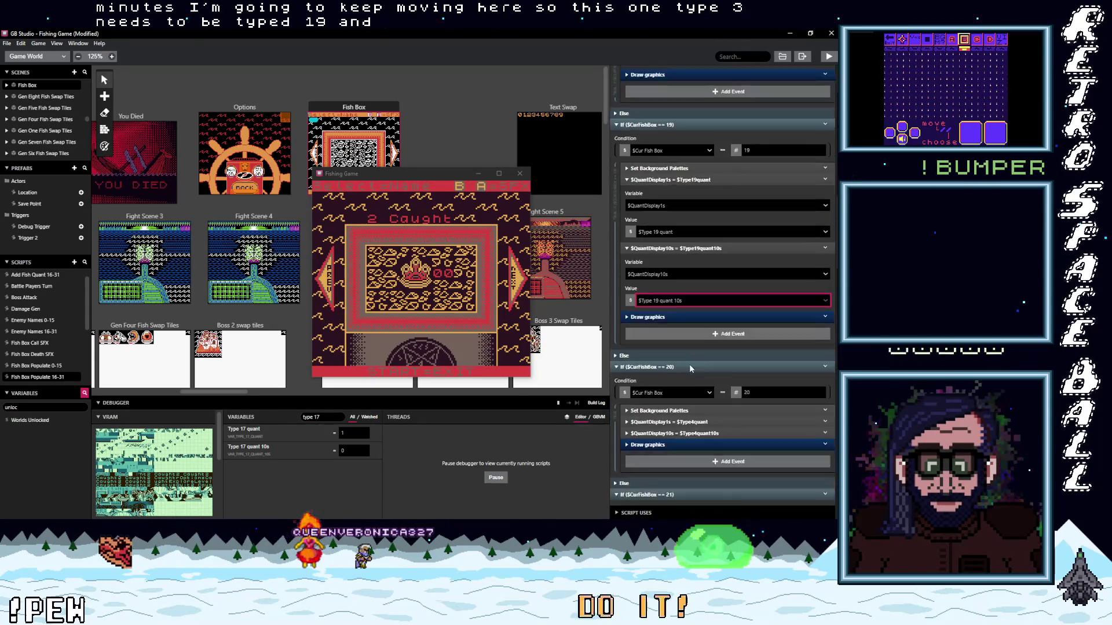
{"action": "scroll", "coordinate": [690, 365], "scroll_direction": "down", "scroll_amount": 2}
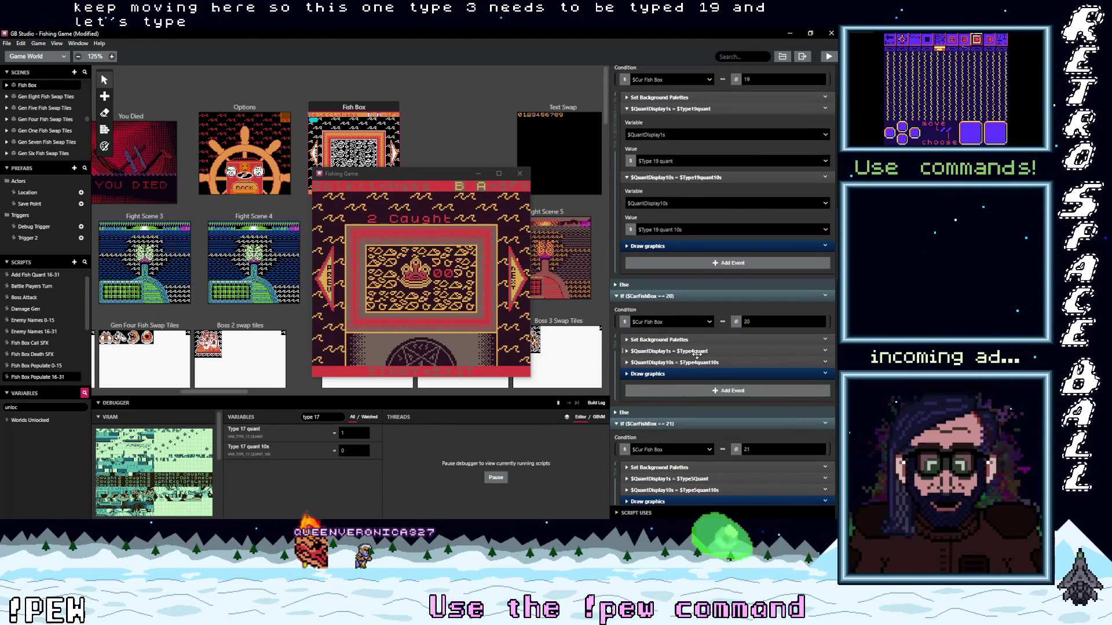
Expand case 20's $QuantDisplay1s event and search its value list for 'type 20'
{"action": "left_click", "coordinate": [700, 352]}
{"action": "left_click", "coordinate": [686, 403]}
{"action": "type", "text": "type"}
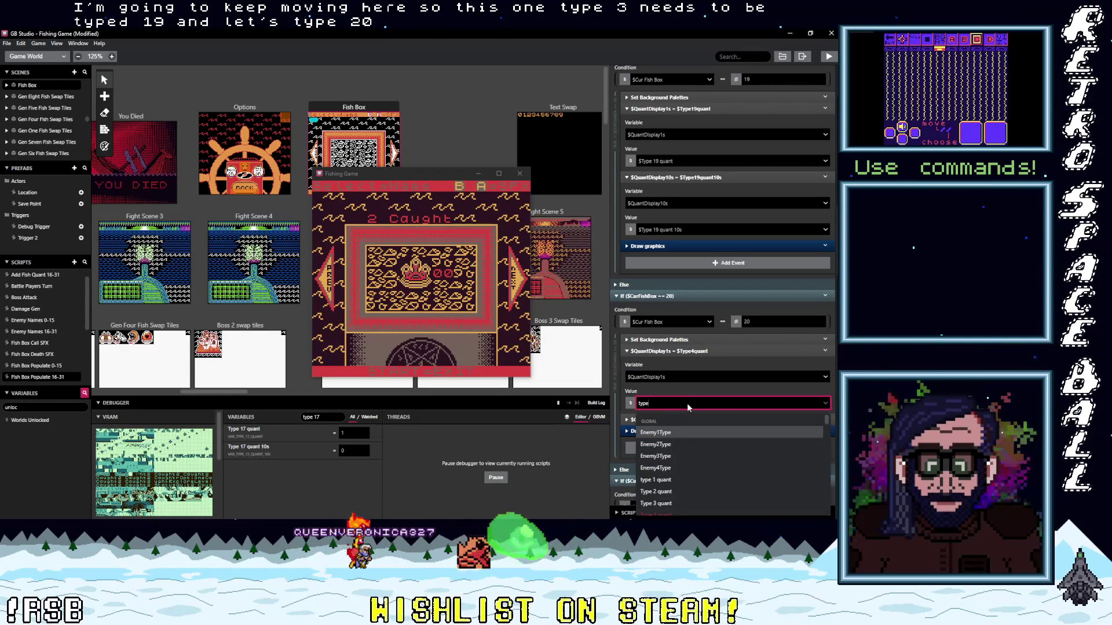
{"action": "type", "text": " 20"}
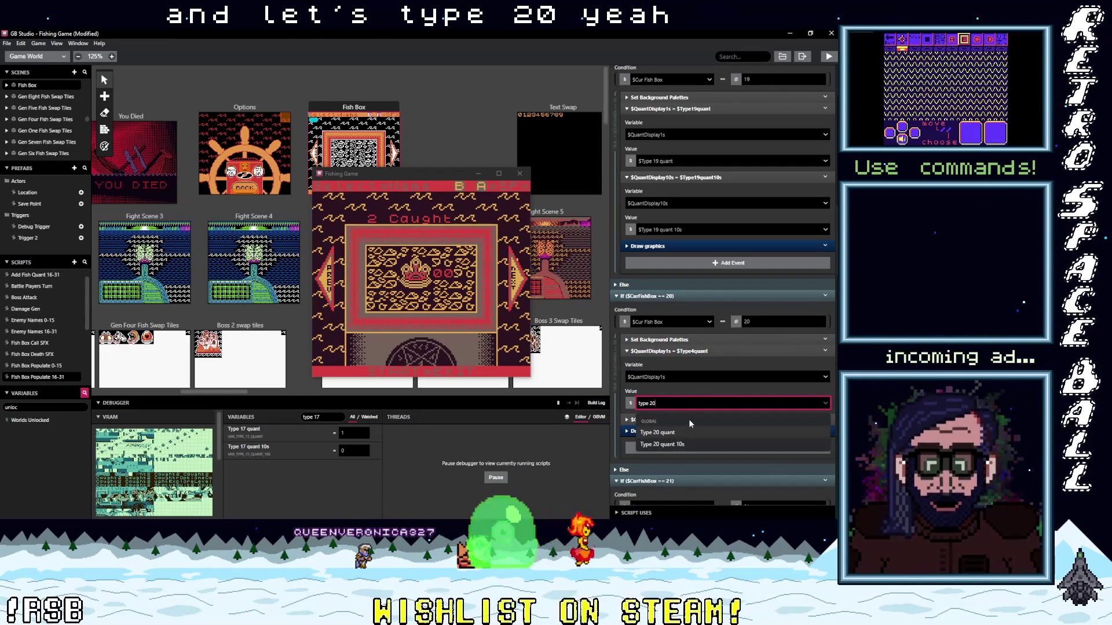
Assign $Type 20 quant to case 20's $QuantDisplay1s
{"action": "key", "text": "Return"}
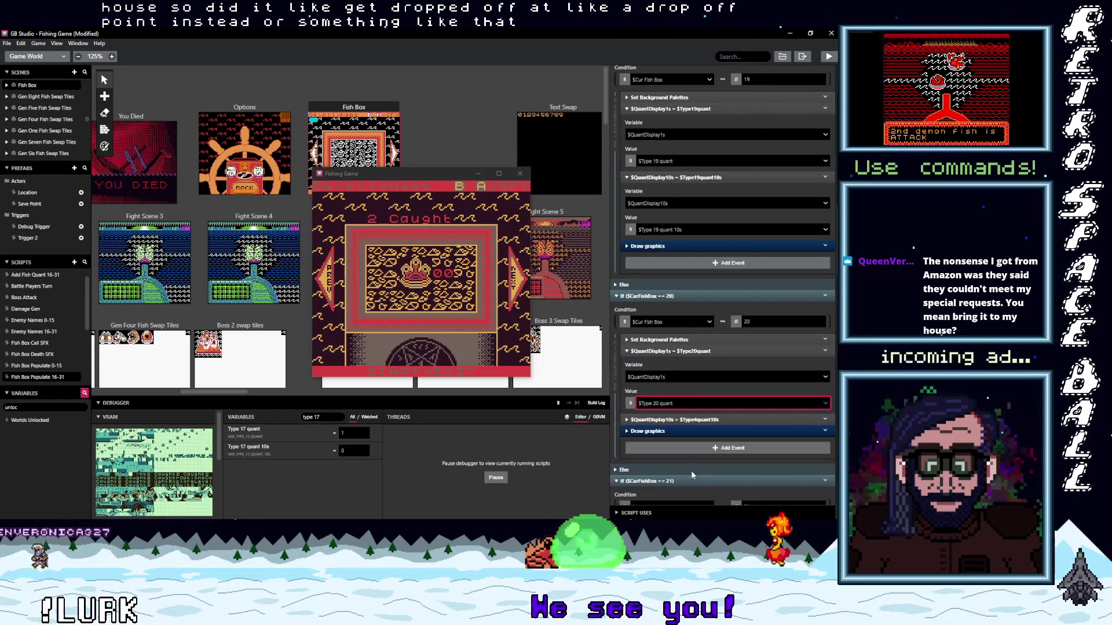
{"action": "left_click", "coordinate": [693, 419]}
{"action": "scroll", "coordinate": [693, 419], "scroll_direction": "down", "scroll_amount": 1}
{"action": "left_click", "coordinate": [695, 431]}
Assign $Type 20 quant 10s to case 20's $QuantDisplay10s
{"action": "type", "text": "type"}
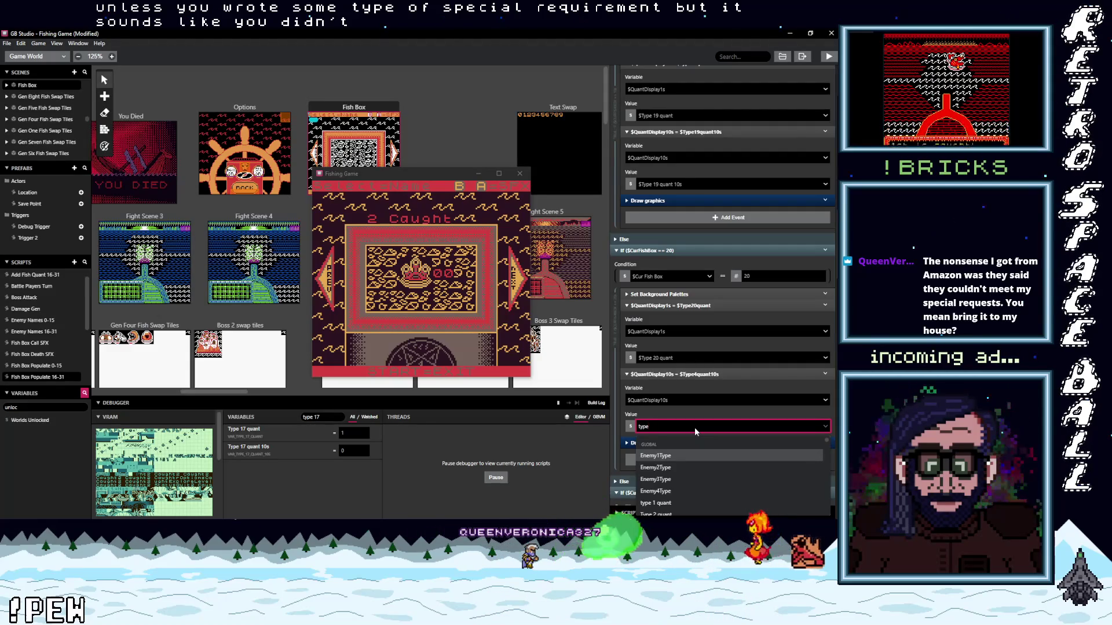
{"action": "type", "text": " 20"}
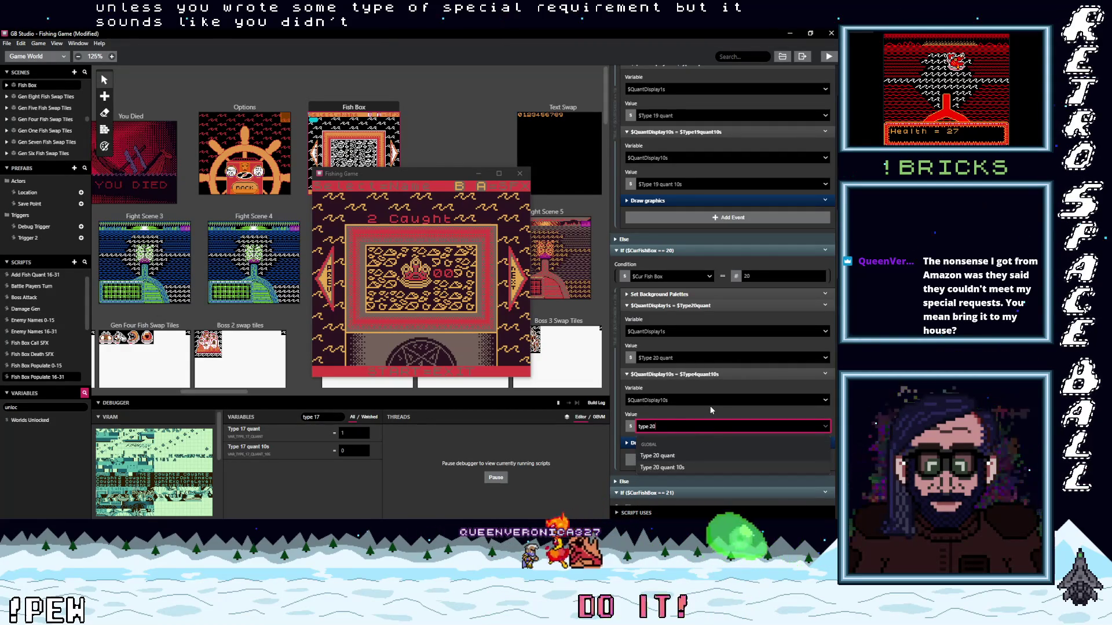
{"action": "key", "text": "Return"}
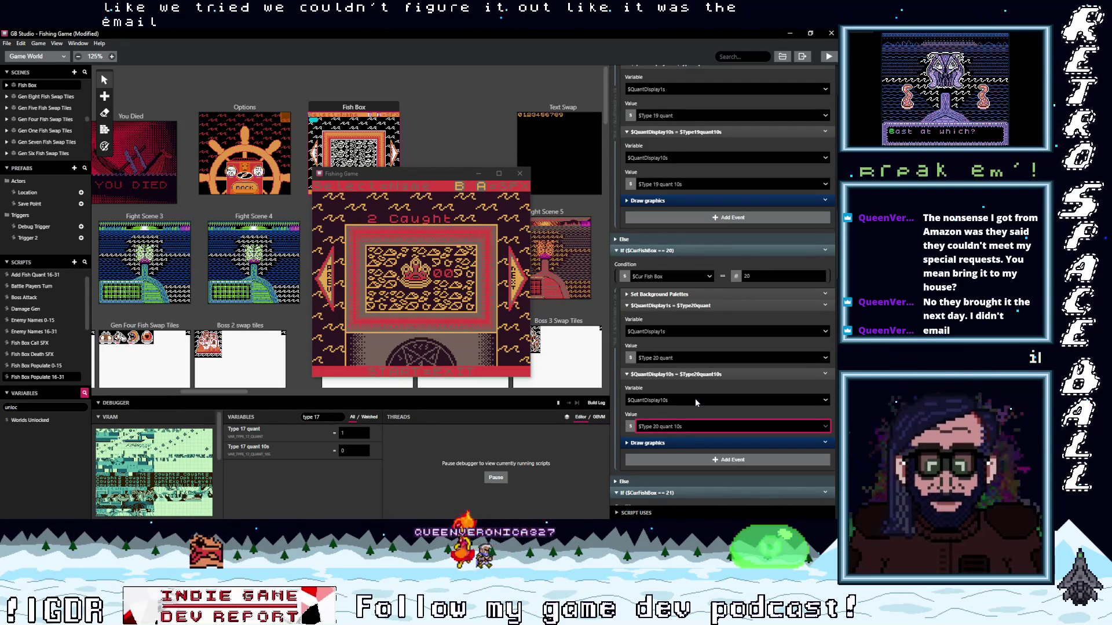
{"action": "scroll", "coordinate": [697, 409], "scroll_direction": "down", "scroll_amount": 3}
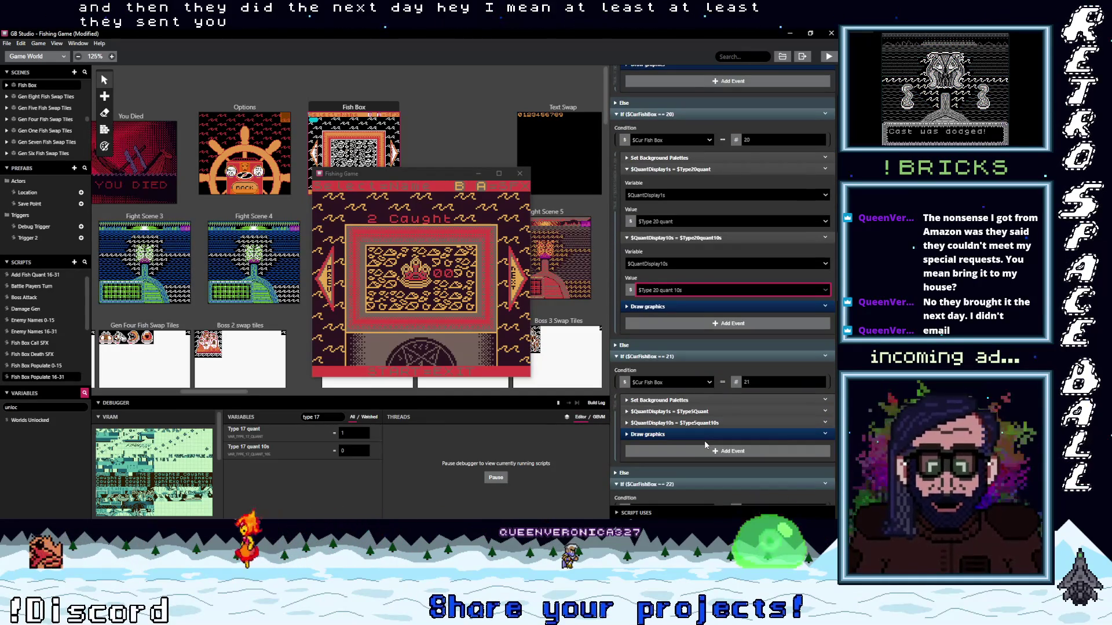
Set case 21's $QuantDisplay1s Value to $Type 21 quant
{"action": "left_click", "coordinate": [714, 412]}
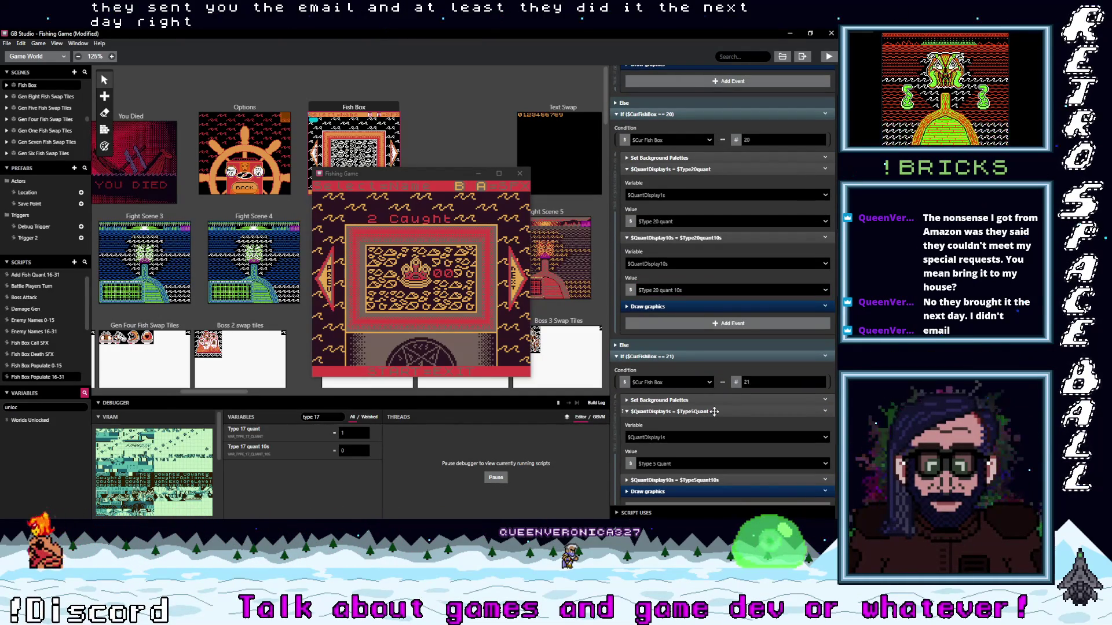
{"action": "scroll", "coordinate": [714, 411], "scroll_direction": "down", "scroll_amount": 1}
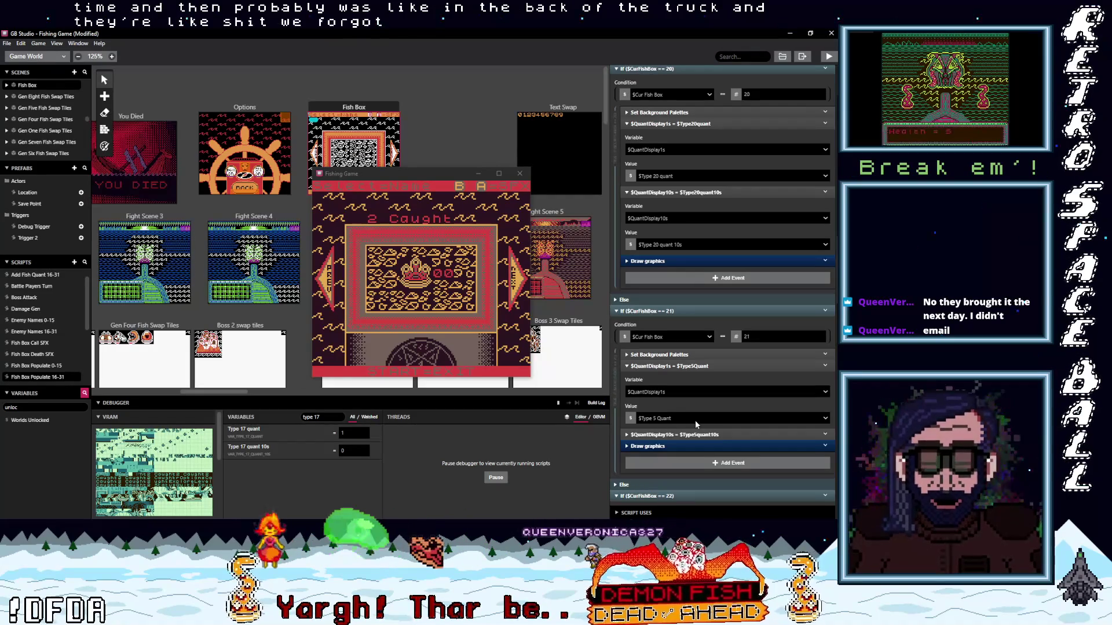
{"action": "left_click", "coordinate": [695, 421]}
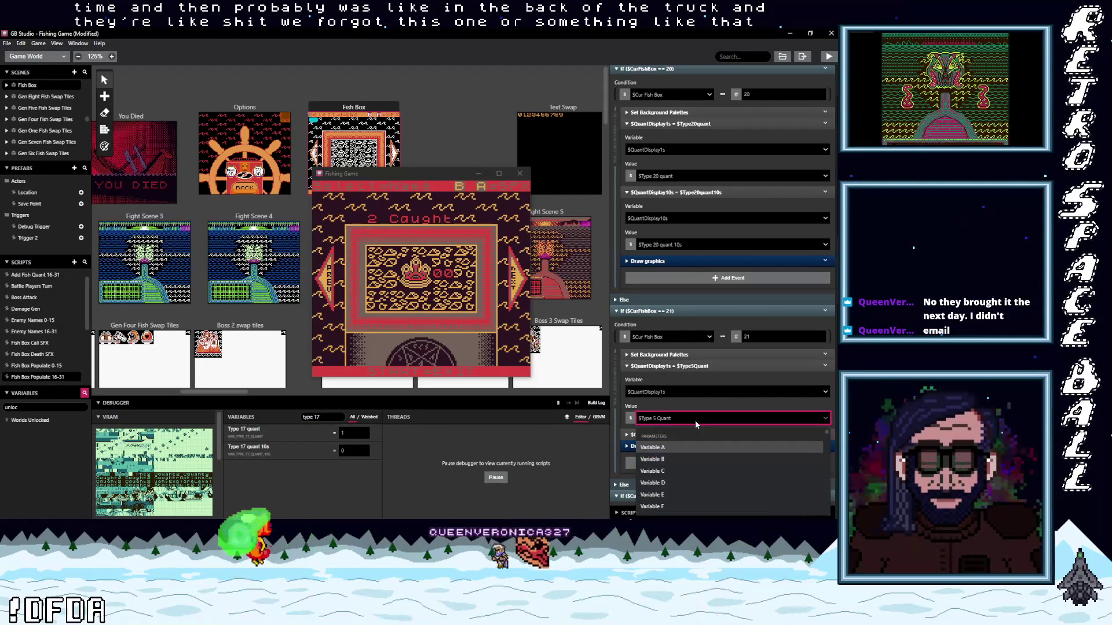
{"action": "type", "text": "type"}
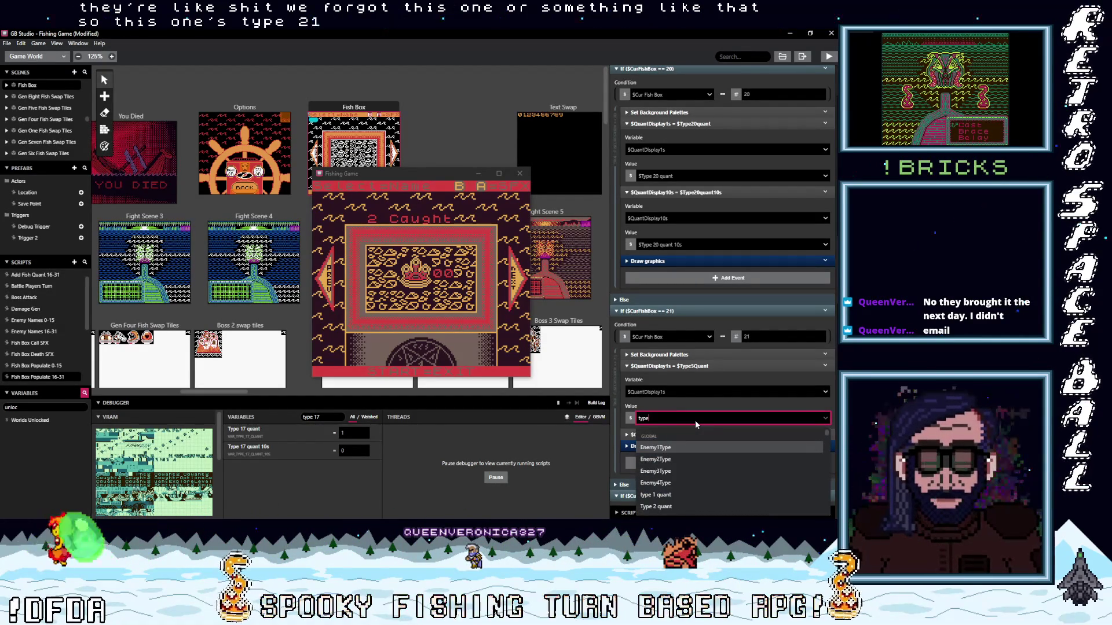
{"action": "type", "text": " 21"}
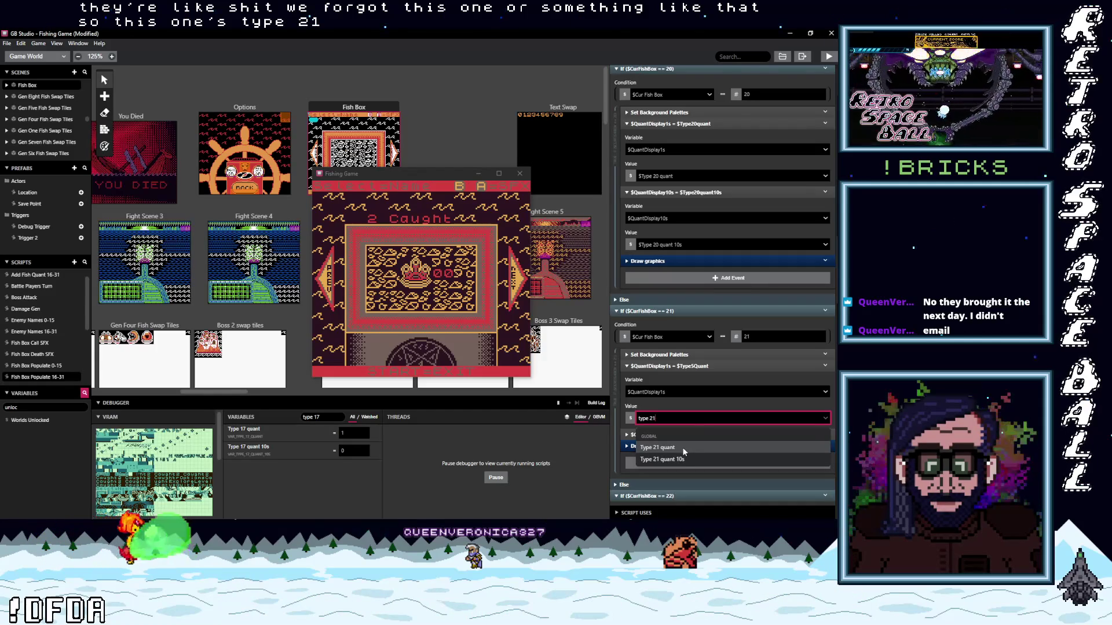
{"action": "key", "text": "Return"}
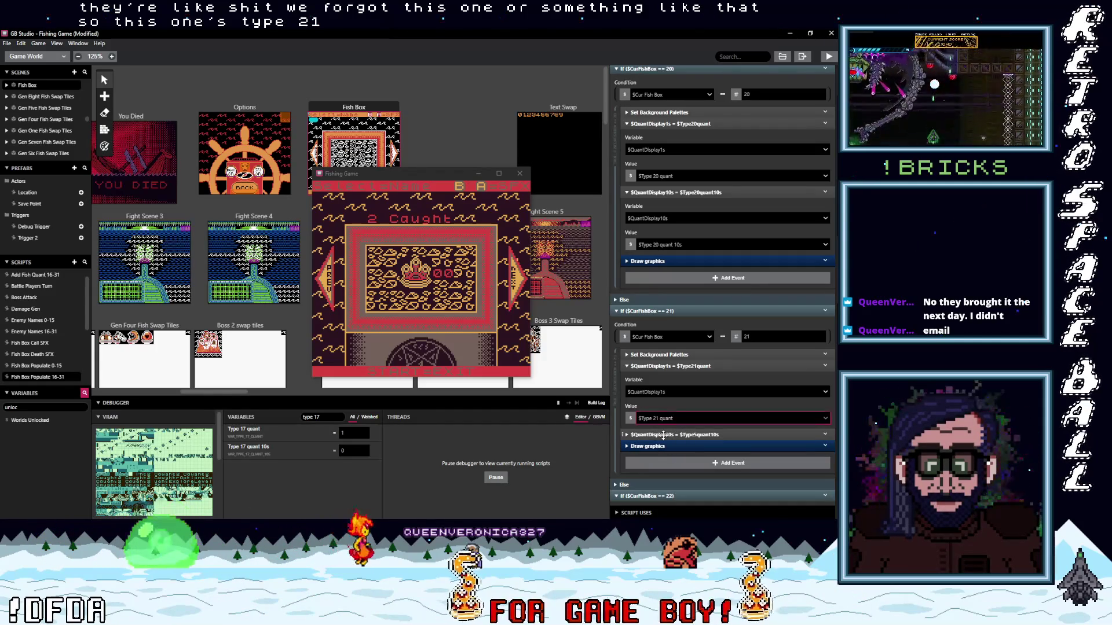
Set case 21's $QuantDisplay10s Value to $Type 21 quant 10s
{"action": "left_click", "coordinate": [666, 434]}
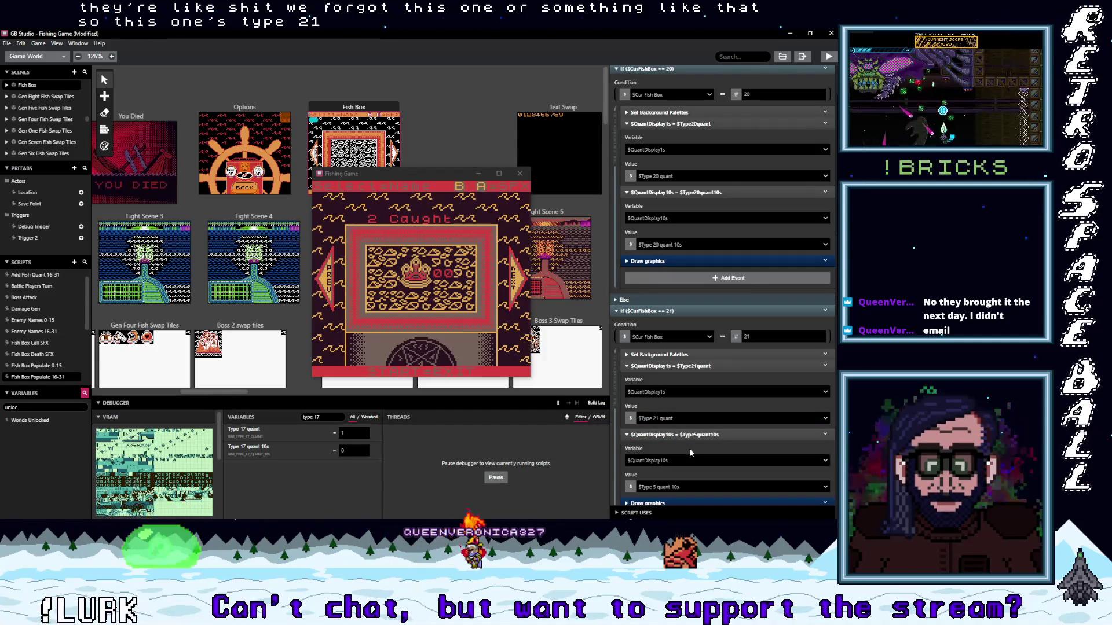
{"action": "scroll", "coordinate": [689, 447], "scroll_direction": "down", "scroll_amount": 1}
{"action": "left_click", "coordinate": [686, 441]}
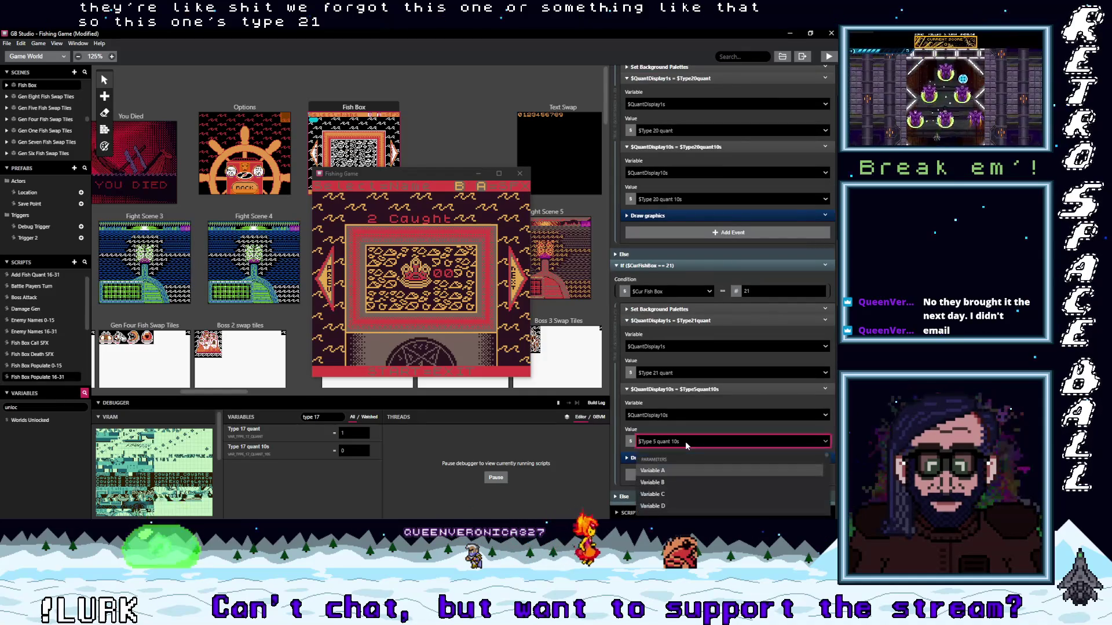
{"action": "type", "text": "typw 2"}
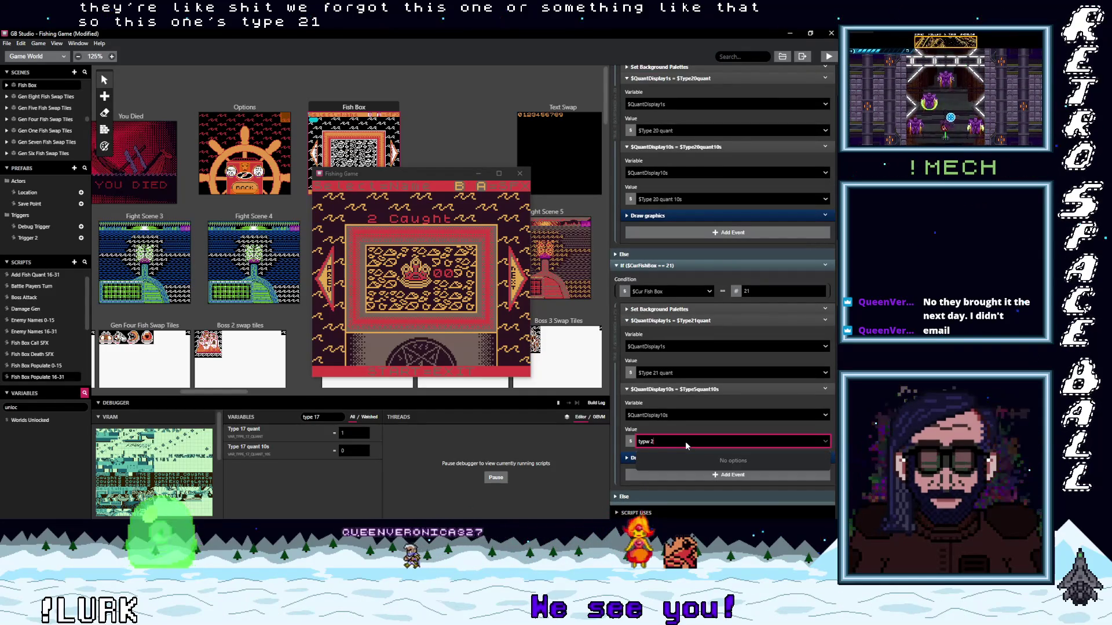
{"action": "key", "text": "BackSpace"}
{"action": "key", "text": "BackSpace"}
{"action": "key", "text": "BackSpace"}
{"action": "type", "text": "e"}
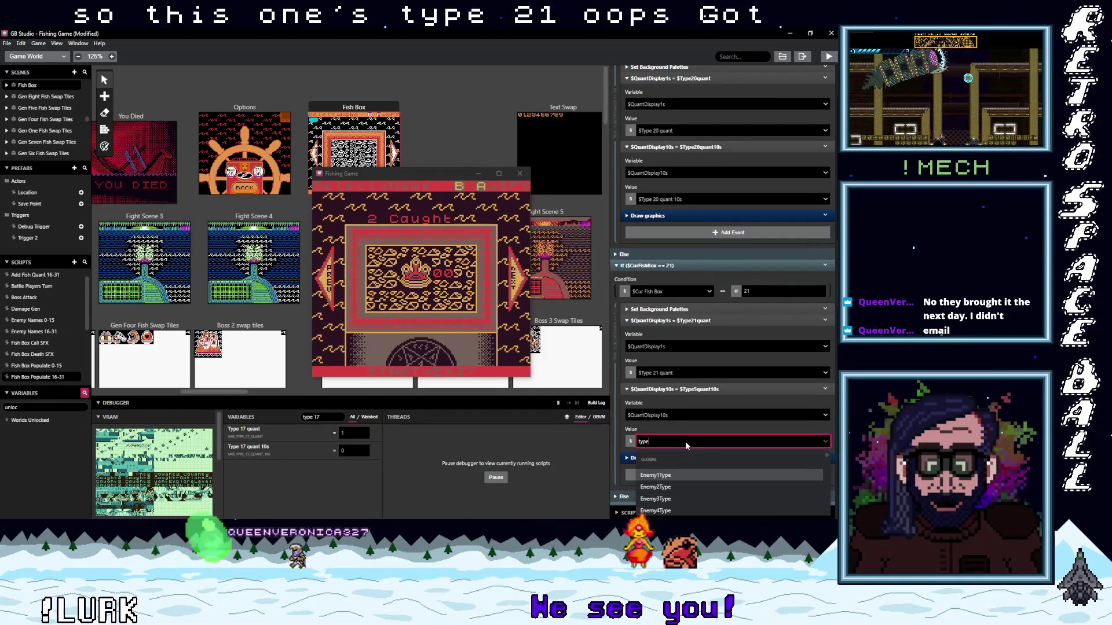
{"action": "type", "text": " 21"}
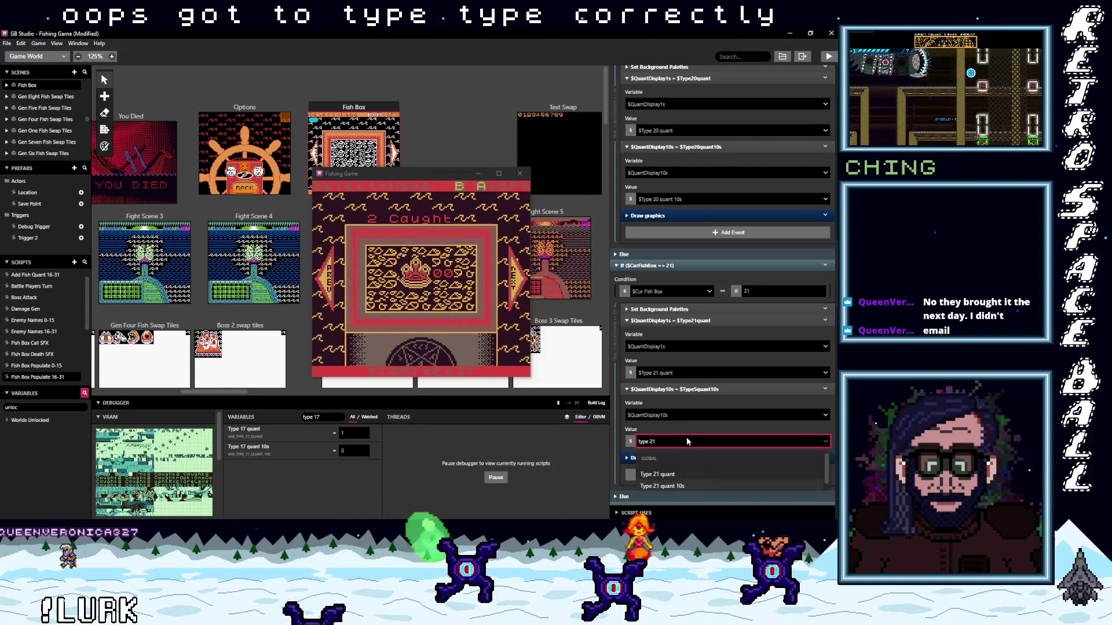
{"action": "key", "text": "Down"}
{"action": "key", "text": "Return"}
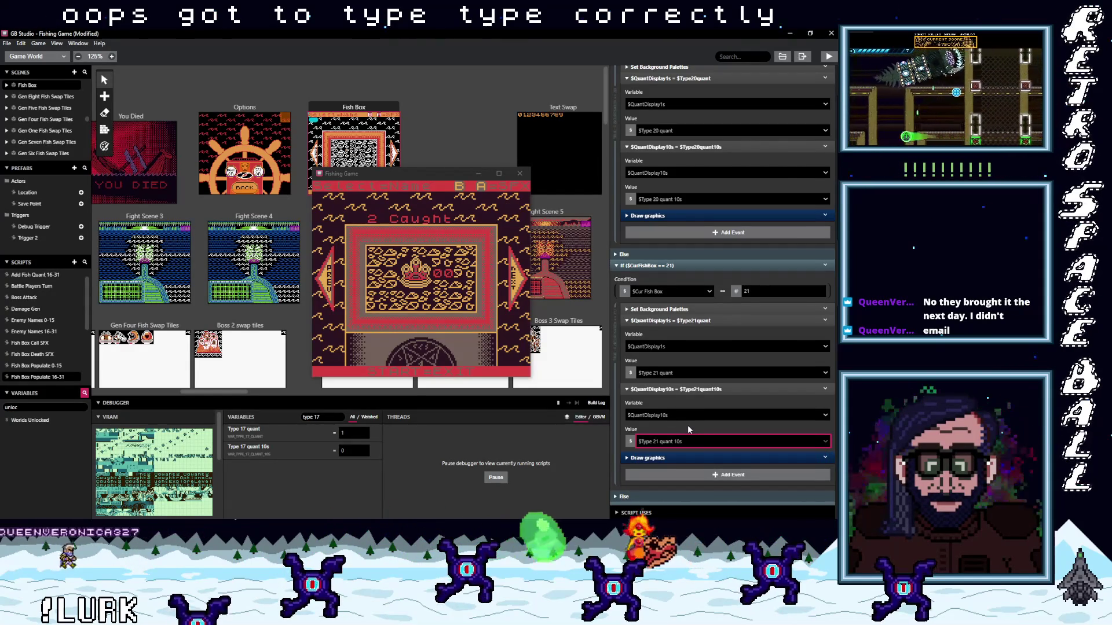
{"action": "scroll", "coordinate": [687, 427], "scroll_direction": "down", "scroll_amount": 3}
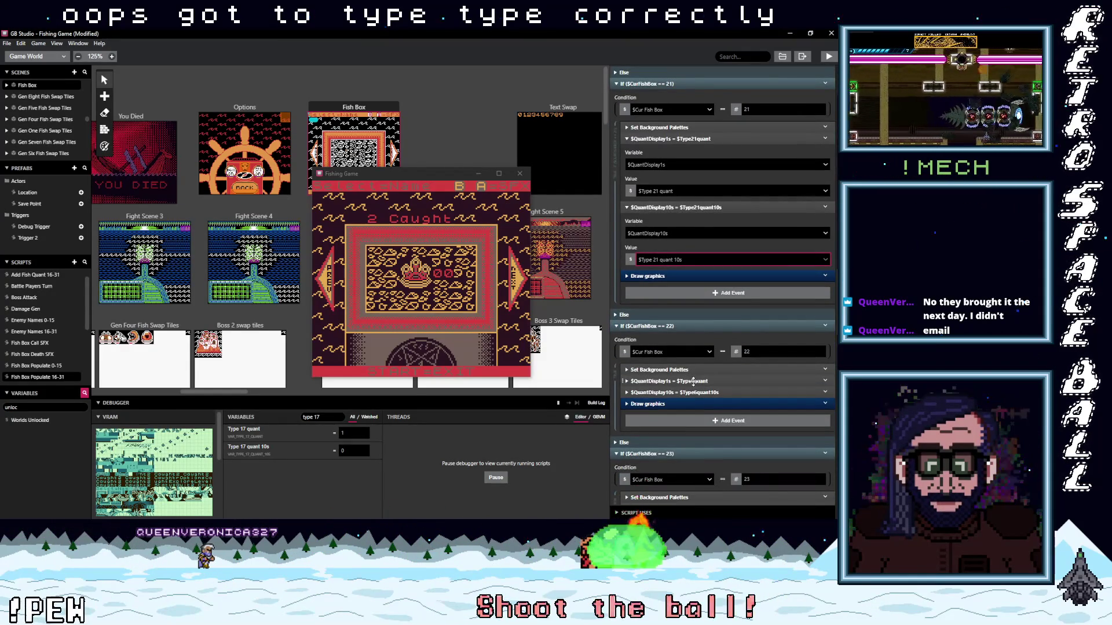
Set case 22's $QuantDisplay1s Value to $Type 22 quant
{"action": "left_click", "coordinate": [693, 381]}
{"action": "left_click", "coordinate": [684, 434]}
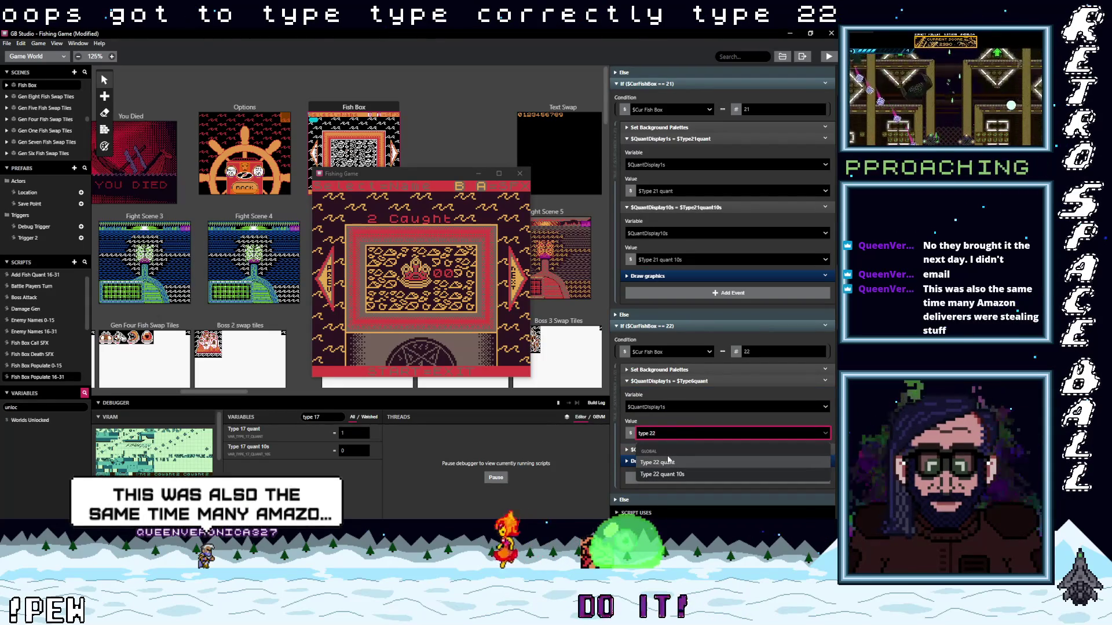
{"action": "type", "text": "22"}
{"action": "left_click", "coordinate": [670, 459]}
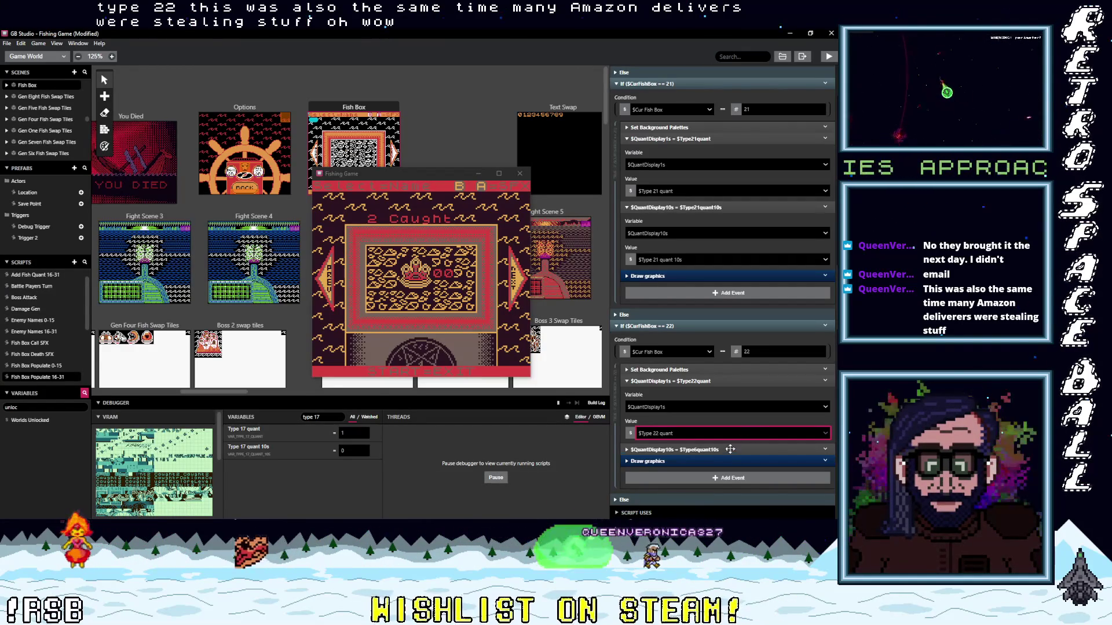
Expand case 22's $QuantDisplay10s assignment and bring up its Value choices
{"action": "left_click", "coordinate": [693, 449]}
{"action": "scroll", "coordinate": [695, 447], "scroll_direction": "down", "scroll_amount": 3}
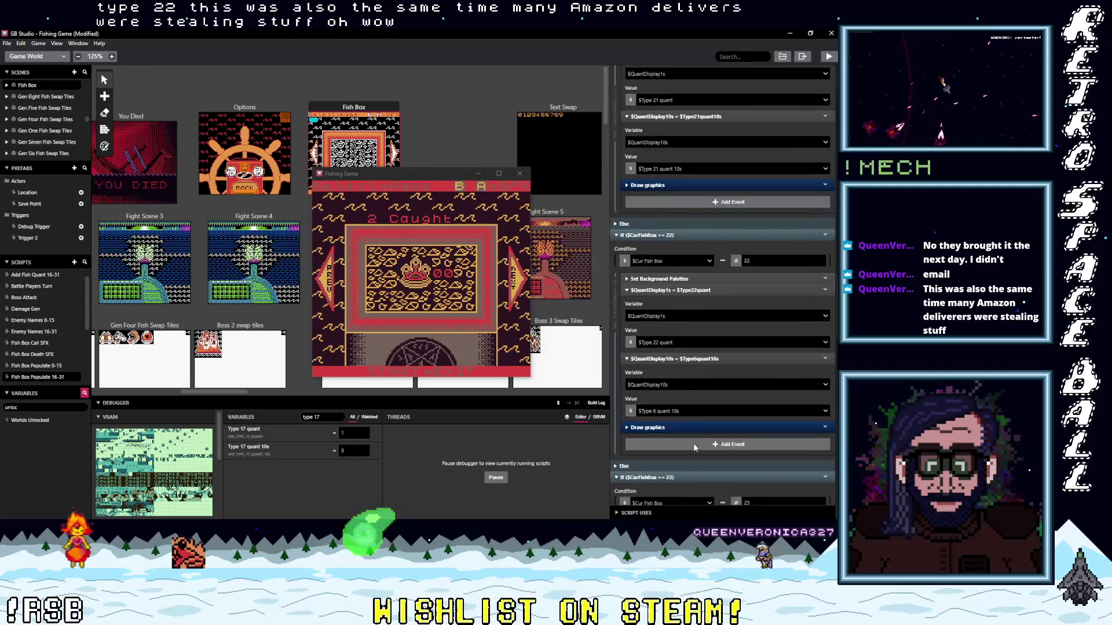
{"action": "left_click", "coordinate": [700, 409]}
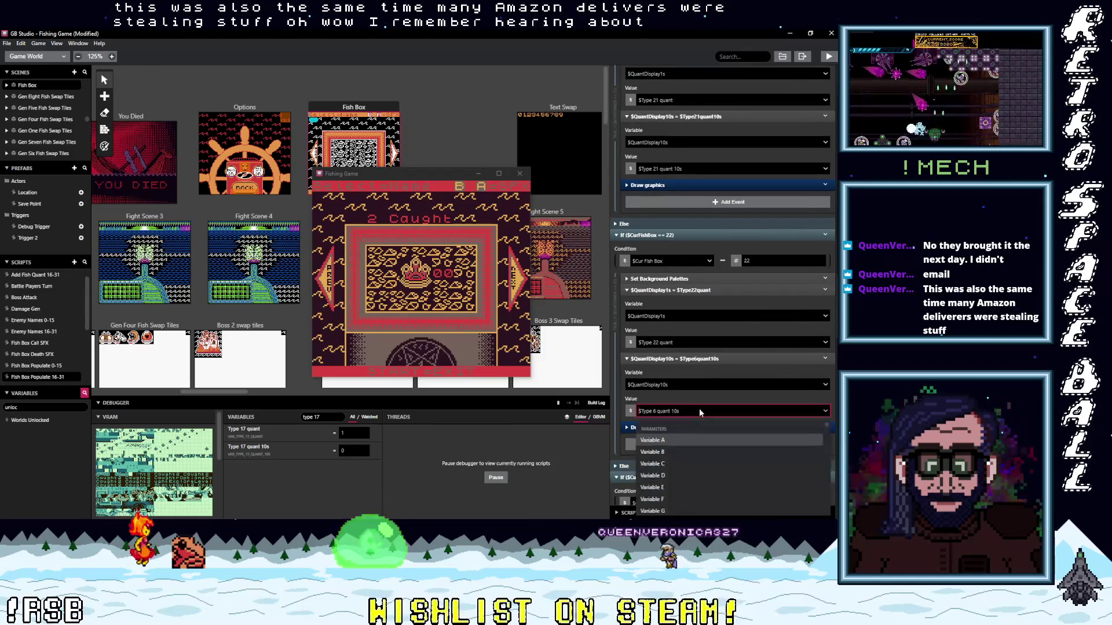
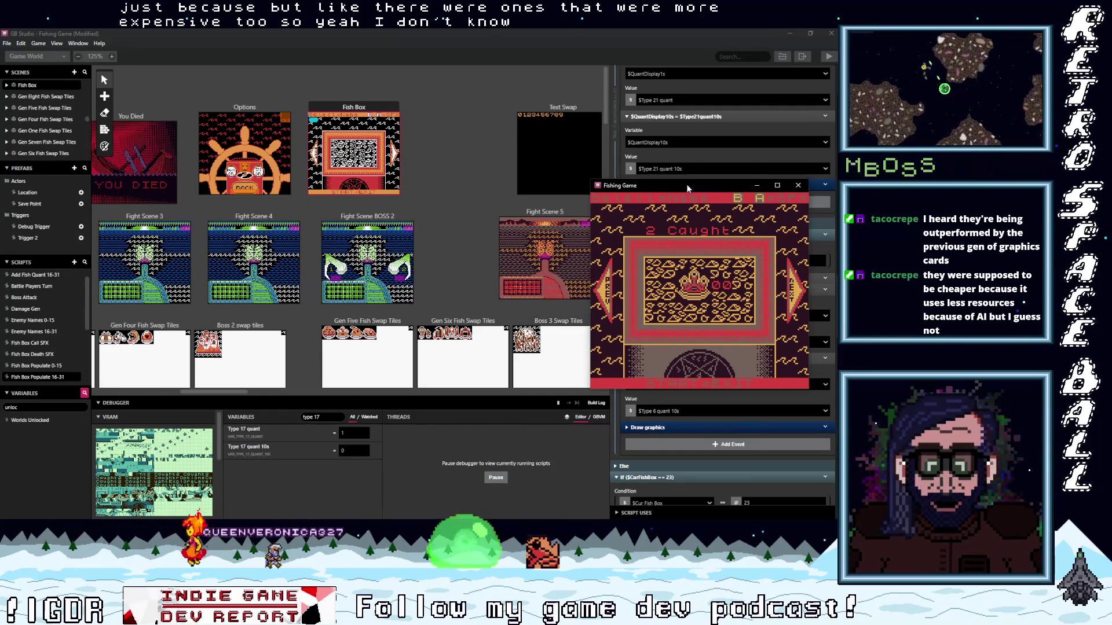
Move the running Fishing Game play window left, over the scene canvas
{"action": "left_click_drag", "start_coordinate": [687, 188], "coordinate": [453, 166]}
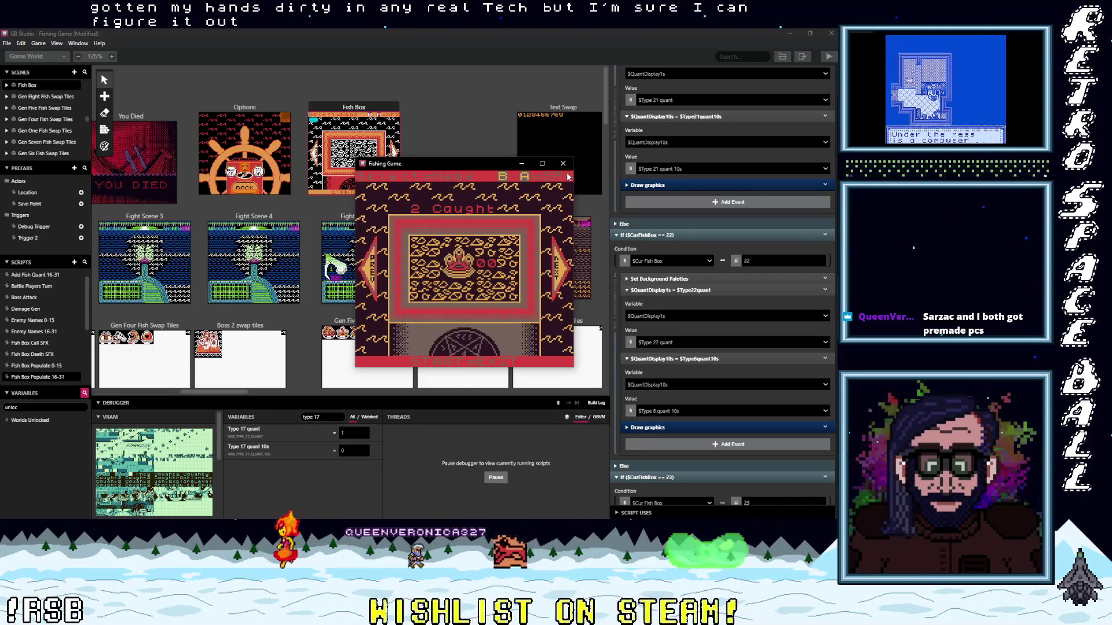
In the ==22 branch, set $QuantDisplay10s to $Type 22 quant 10s
{"action": "left_click", "coordinate": [680, 412]}
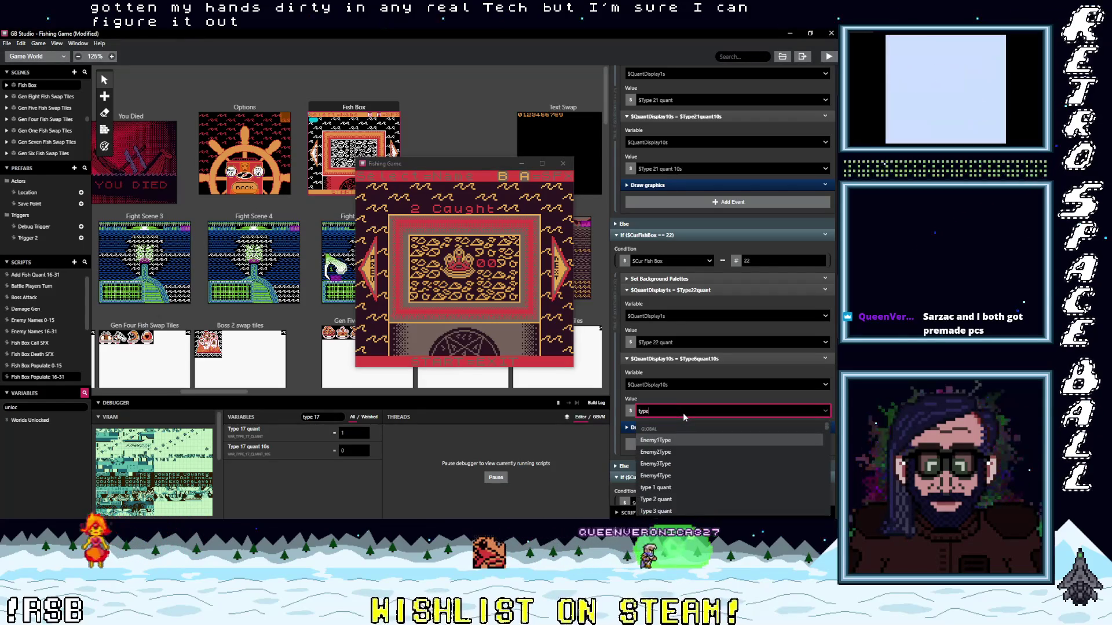
{"action": "type", "text": "type 22"}
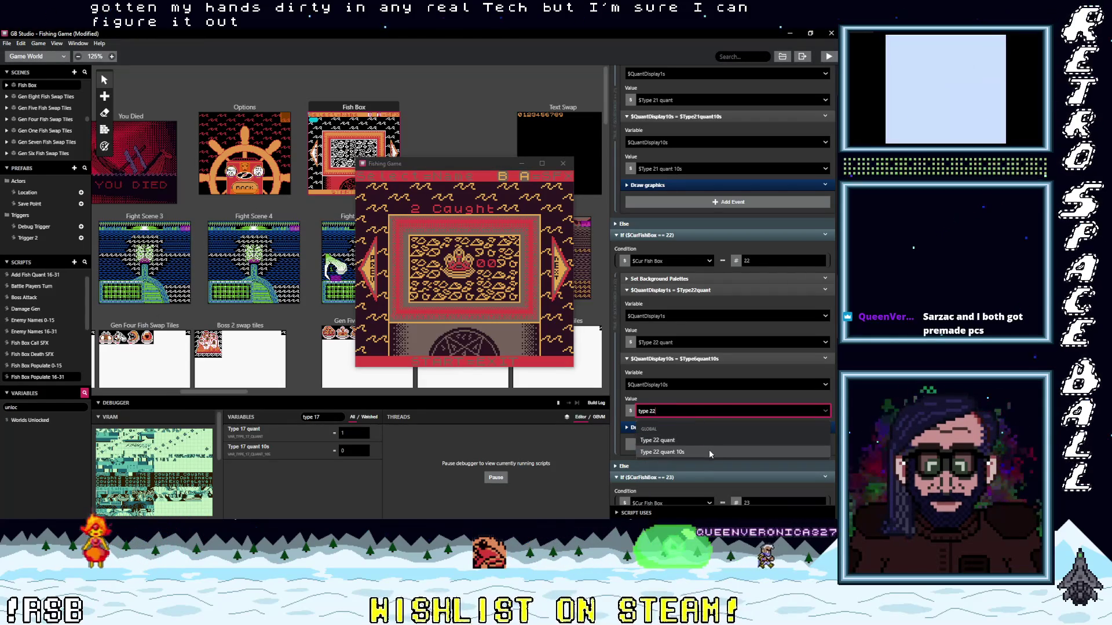
{"action": "key", "text": "Down"}
{"action": "key", "text": "Return"}
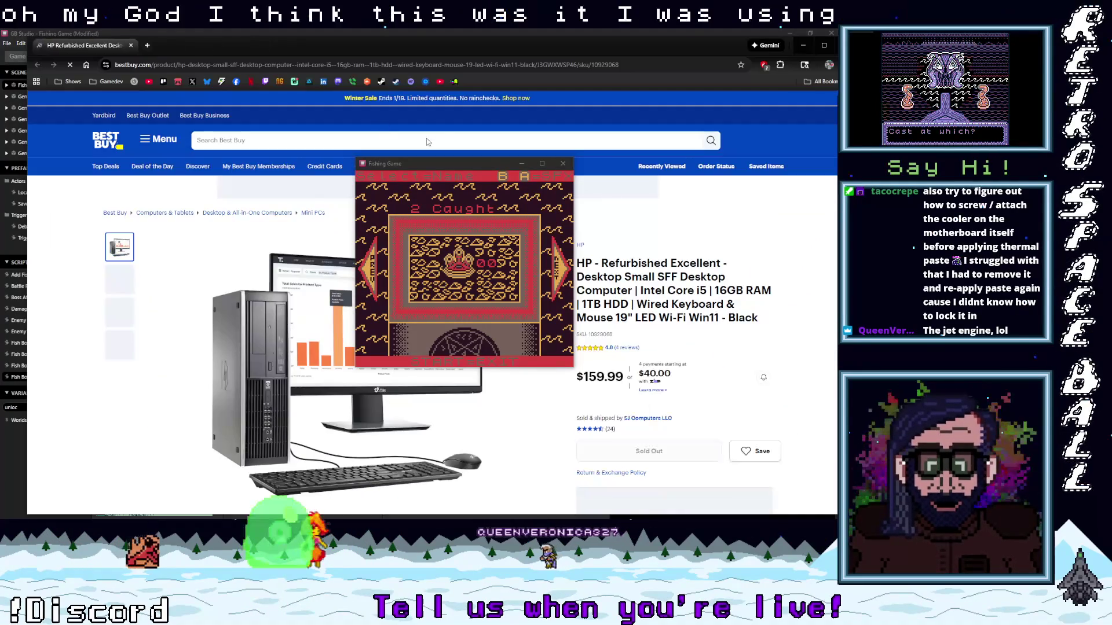
Move the game window aside, review the refurbished HP desktop Best Buy page, then close it
{"action": "mouse_move", "coordinate": [446, 164]}
{"action": "left_mouse_down"}
{"action": "mouse_move", "coordinate": [444, 27]}
{"action": "mouse_move", "coordinate": [473, 118]}
{"action": "left_mouse_up"}
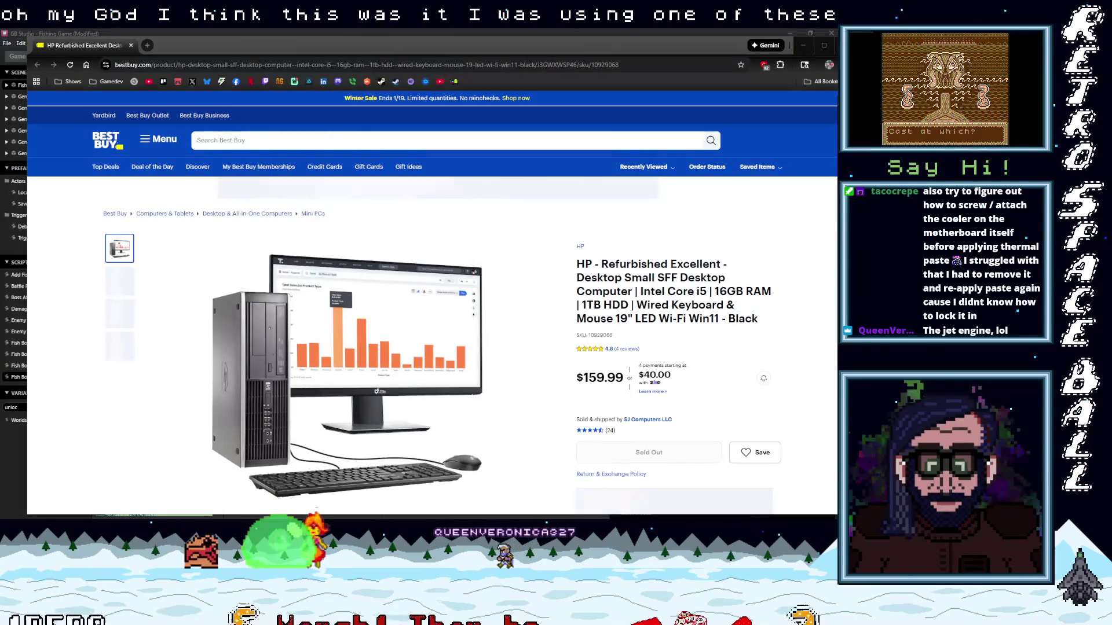
{"action": "scroll", "coordinate": [388, 447], "scroll_direction": "down", "scroll_amount": 2}
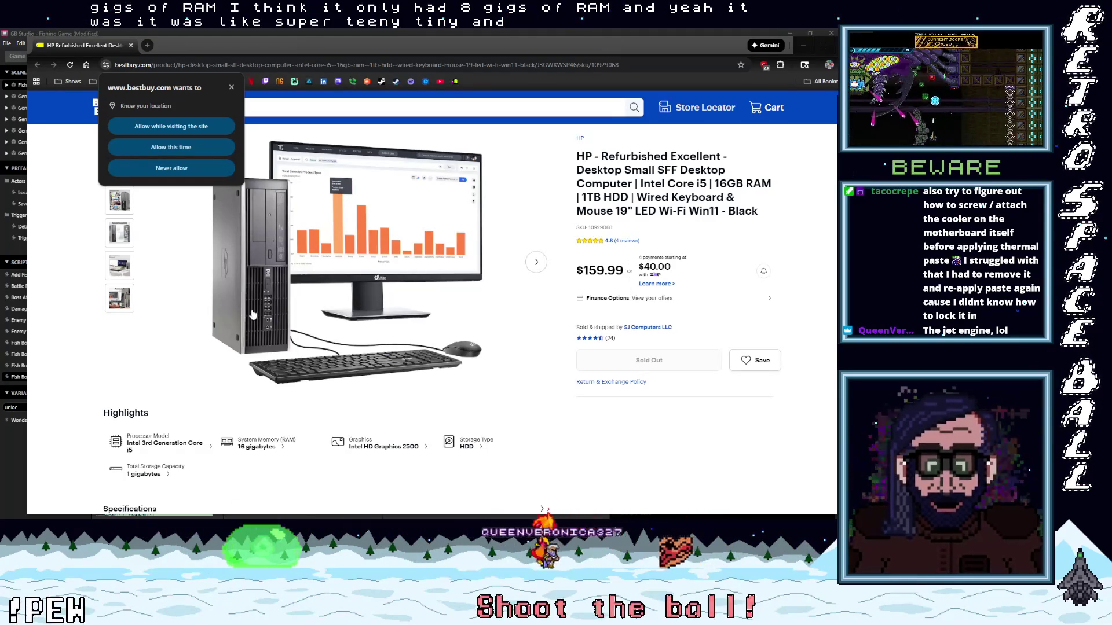
{"action": "scroll", "coordinate": [259, 330], "scroll_direction": "down", "scroll_amount": 1}
{"action": "scroll", "coordinate": [257, 328], "scroll_direction": "up", "scroll_amount": 3}
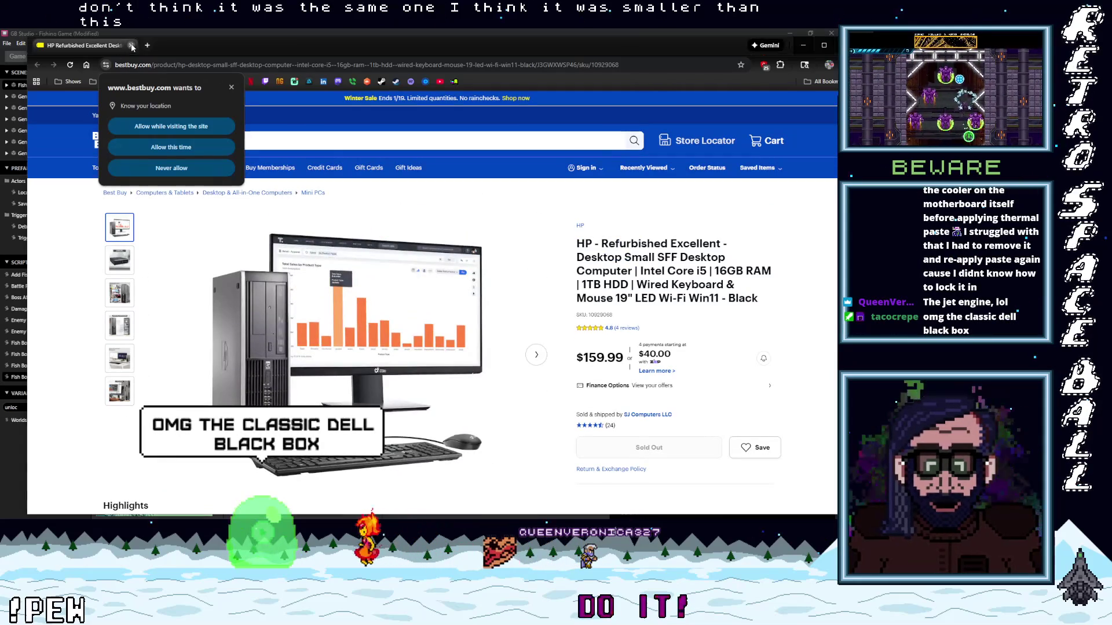
{"action": "left_click", "coordinate": [131, 46]}
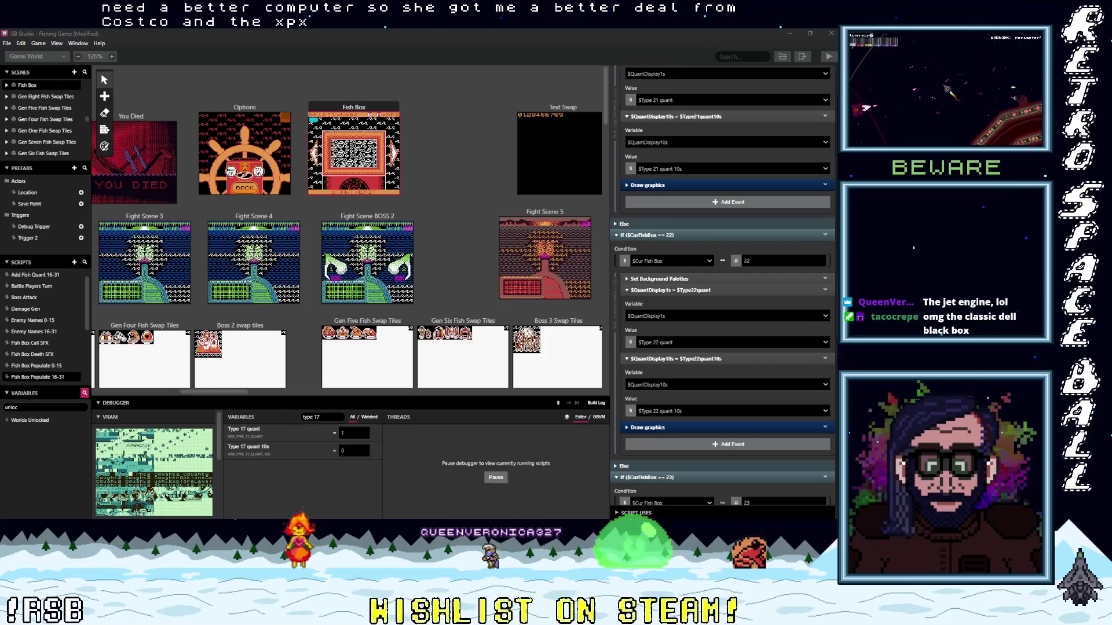
Bring the Chrome window with Google Images results for Costco Dell XPS desktops forward
{"action": "key", "text": "alt+Tab"}
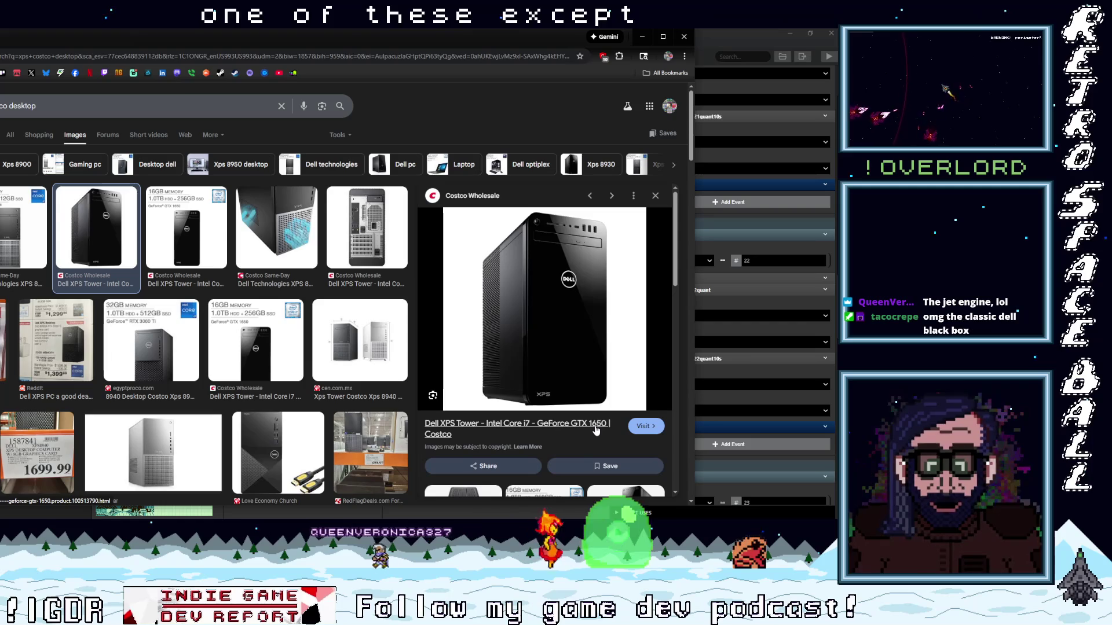
Browse the Dell XPS Tower image results, then switch back to the GB Studio editor
{"action": "scroll", "coordinate": [595, 430], "scroll_direction": "down", "scroll_amount": 1}
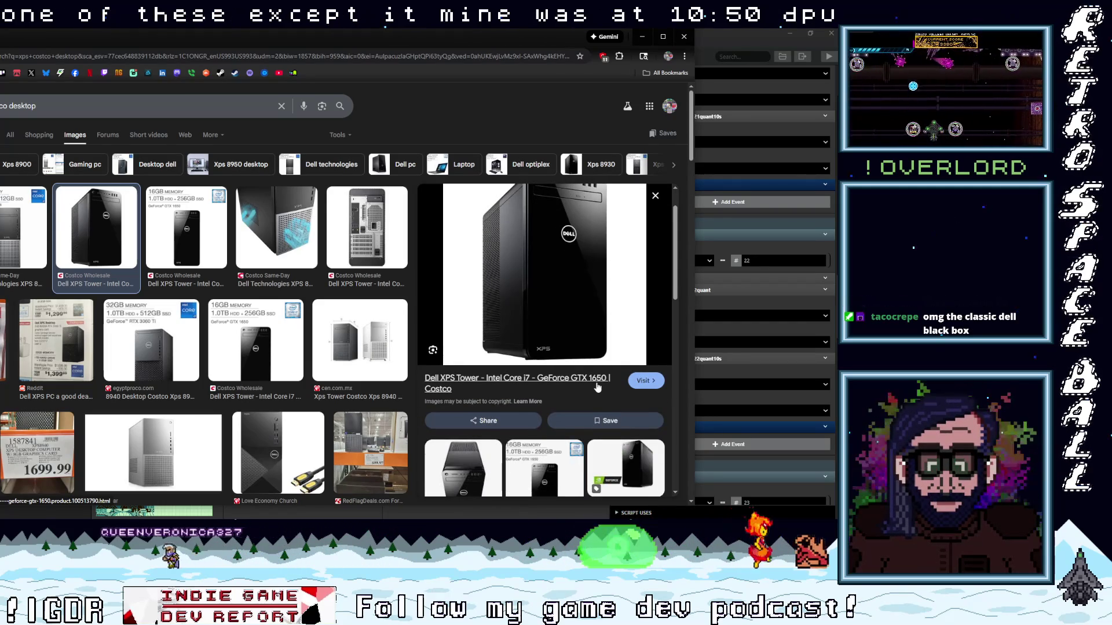
{"action": "scroll", "coordinate": [597, 388], "scroll_direction": "up", "scroll_amount": 1}
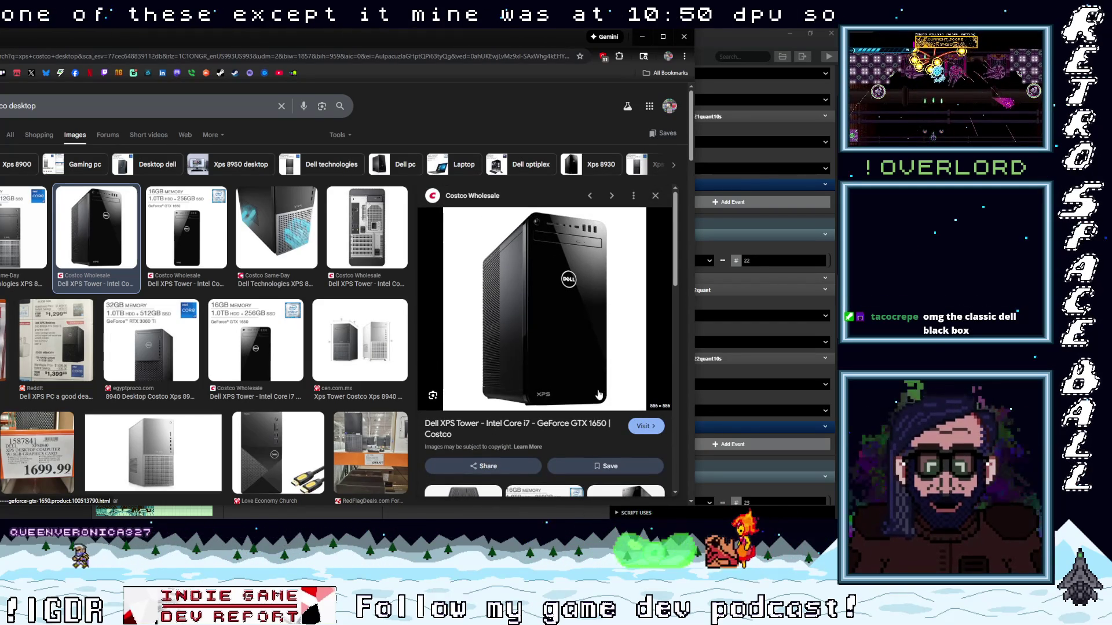
{"action": "scroll", "coordinate": [599, 395], "scroll_direction": "down", "scroll_amount": 3}
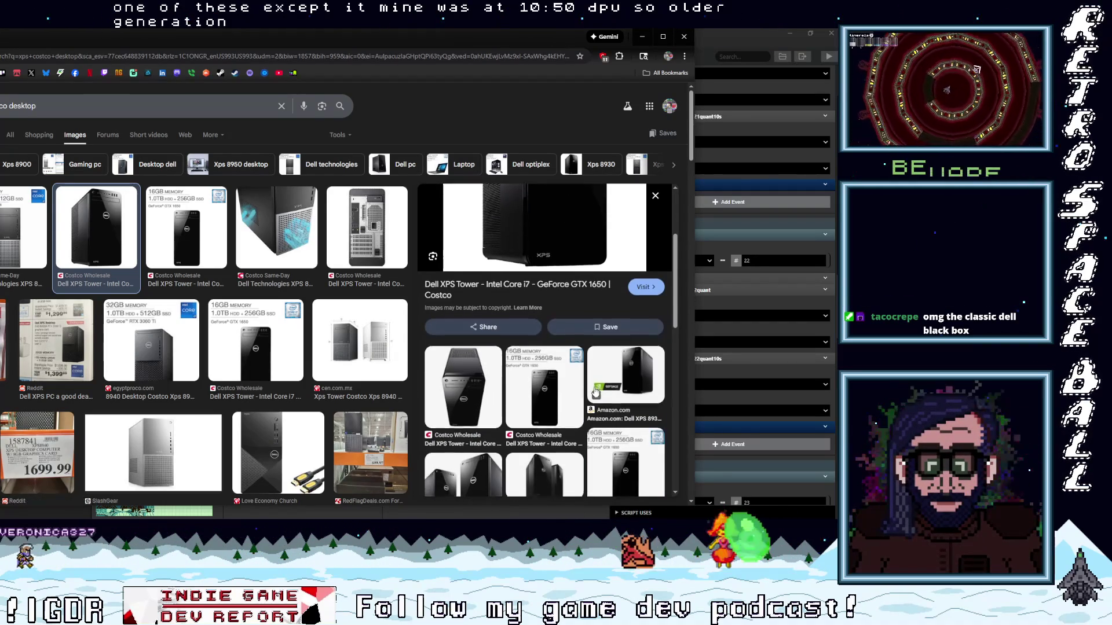
{"action": "scroll", "coordinate": [598, 391], "scroll_direction": "up", "scroll_amount": 2}
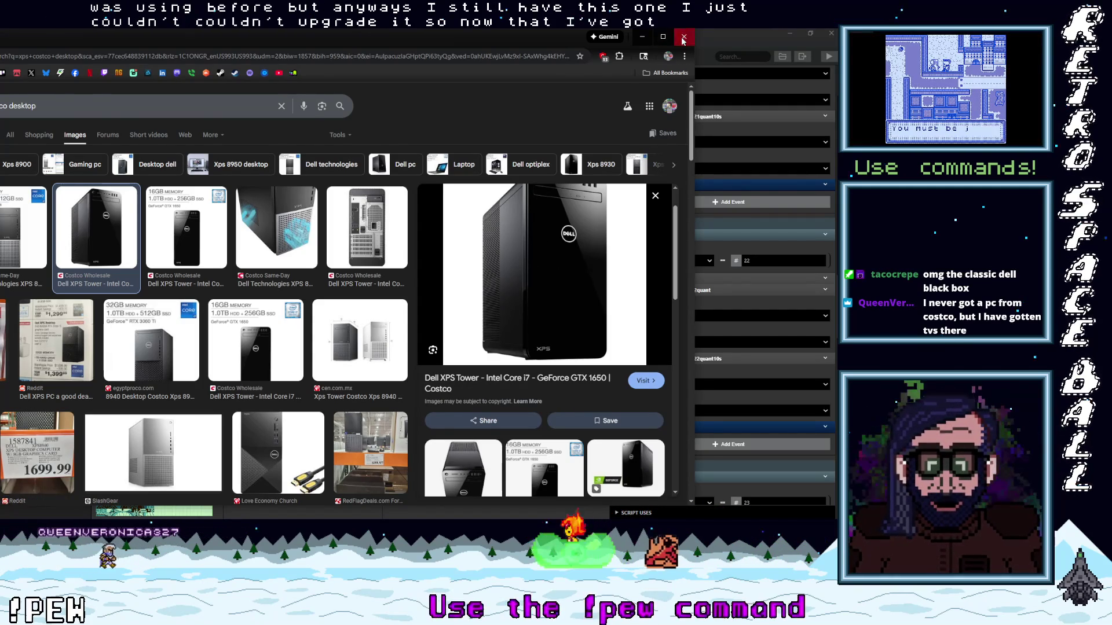
{"action": "key", "text": "alt+Tab"}
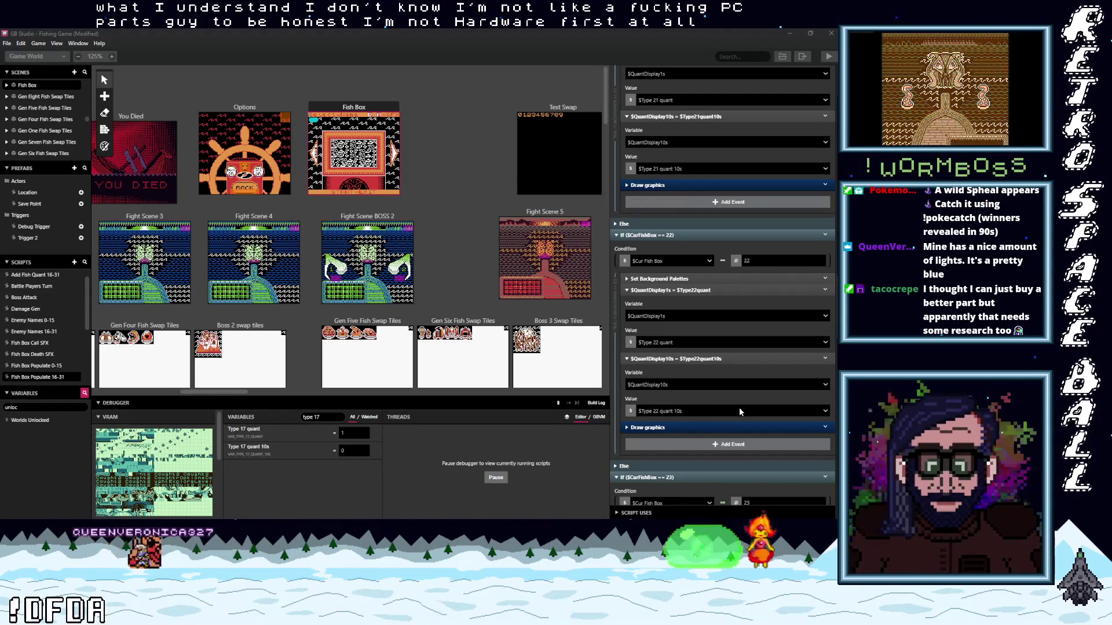
Scroll down through the Fish Box script's FishBox branches
{"action": "scroll", "coordinate": [731, 405], "scroll_direction": "down", "scroll_amount": 1}
In the FishBox == 23 branch, set $QuantDisplay1s to $Type 23 quant
{"action": "scroll", "coordinate": [731, 408], "scroll_direction": "down", "scroll_amount": 5}
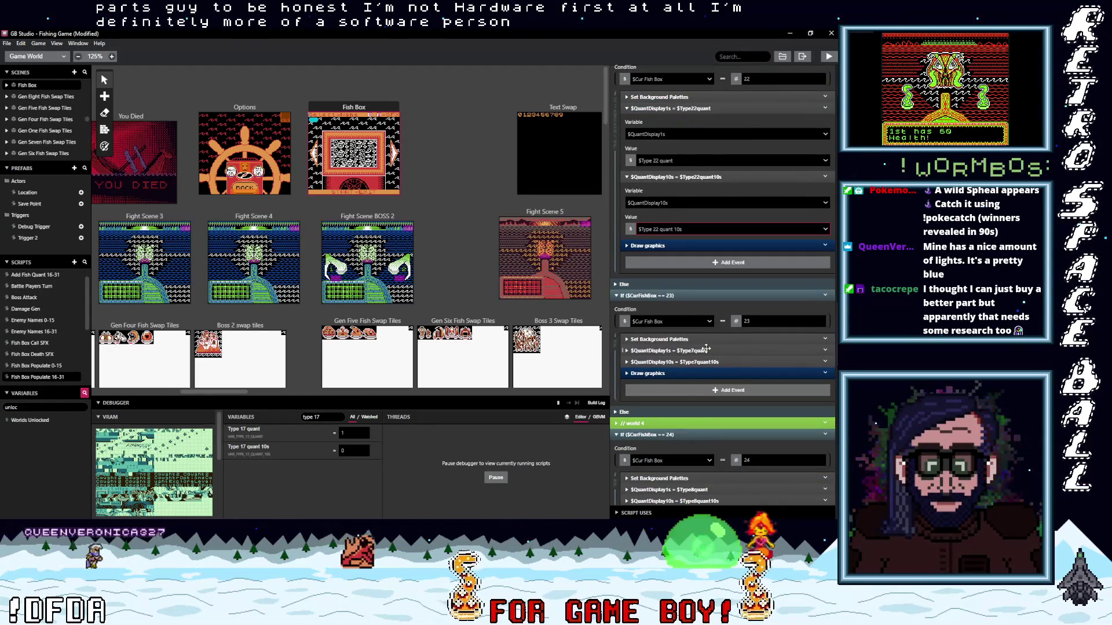
{"action": "left_click", "coordinate": [706, 350]}
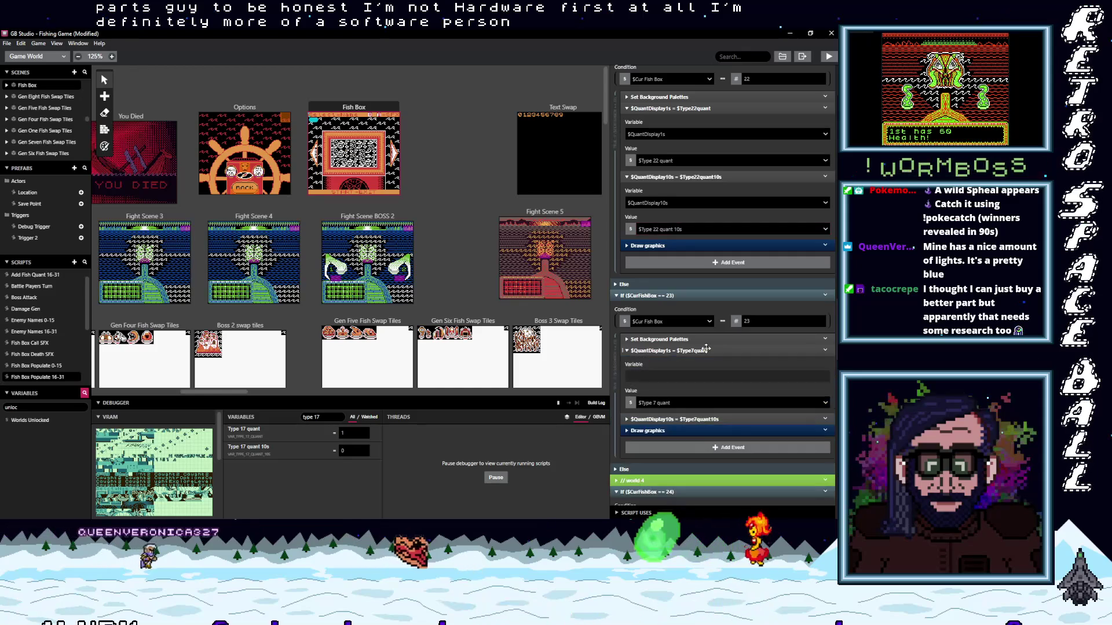
{"action": "left_click", "coordinate": [697, 404]}
{"action": "type", "text": "typ"}
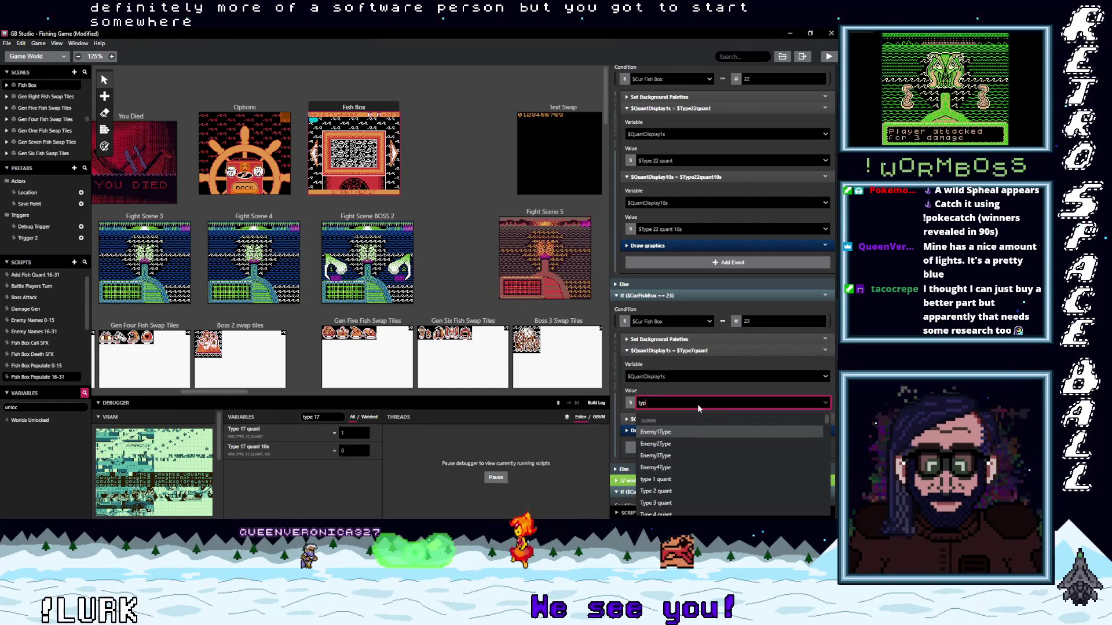
{"action": "type", "text": "e"}
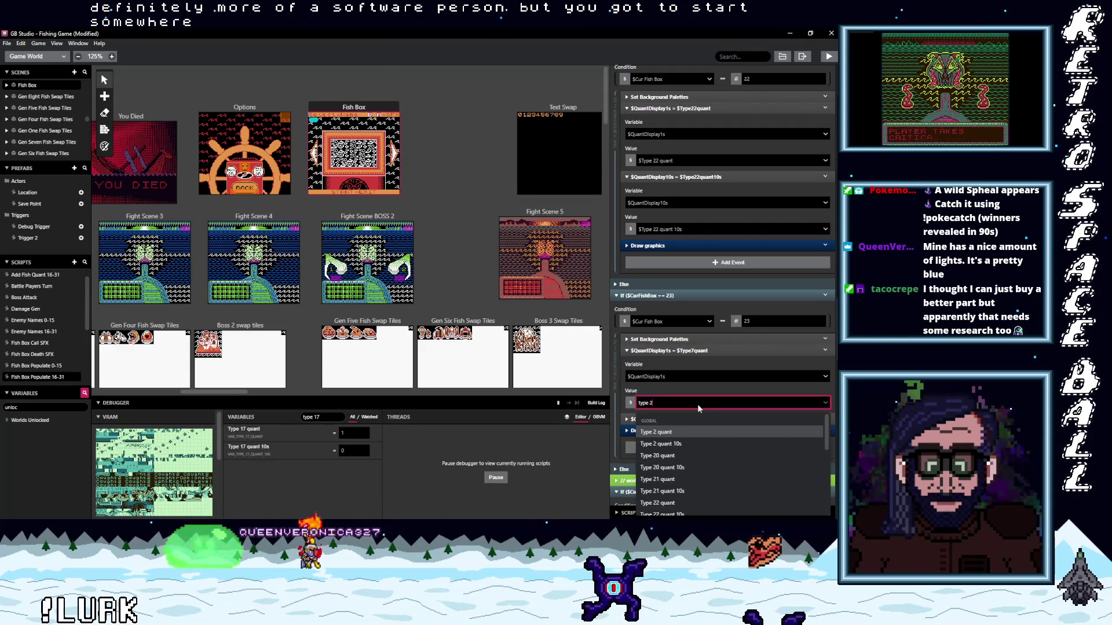
{"action": "type", "text": "23"}
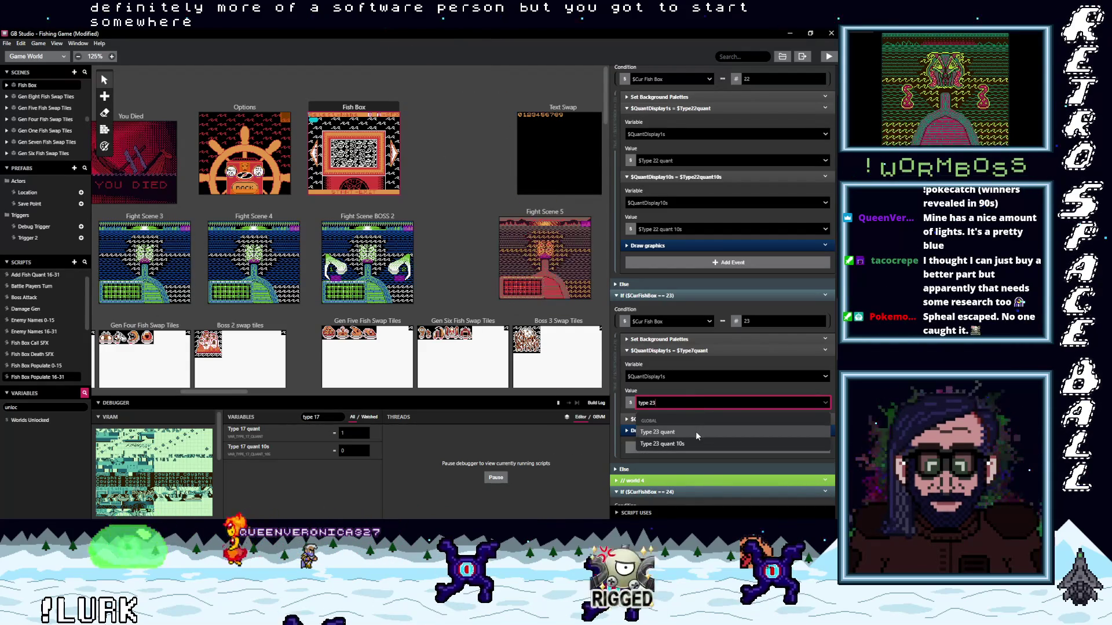
{"action": "key", "text": "Return"}
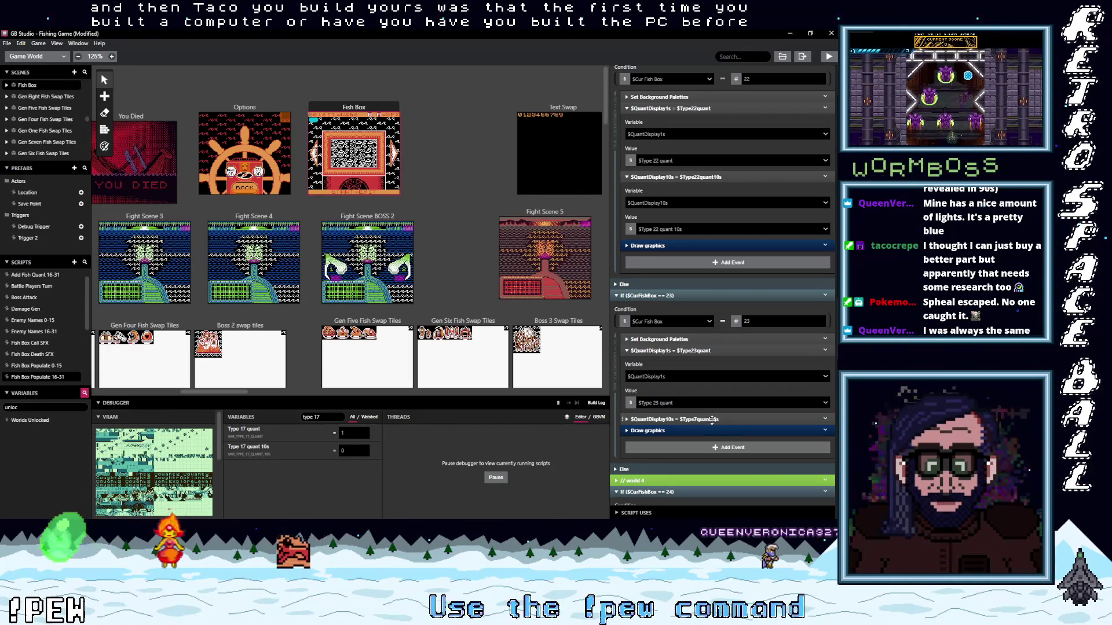
{"action": "left_click", "coordinate": [720, 424]}
Scroll down to the FishBox 23 branch's $QuantDisplay10s event
{"action": "scroll", "coordinate": [717, 440], "scroll_direction": "down", "scroll_amount": 2}
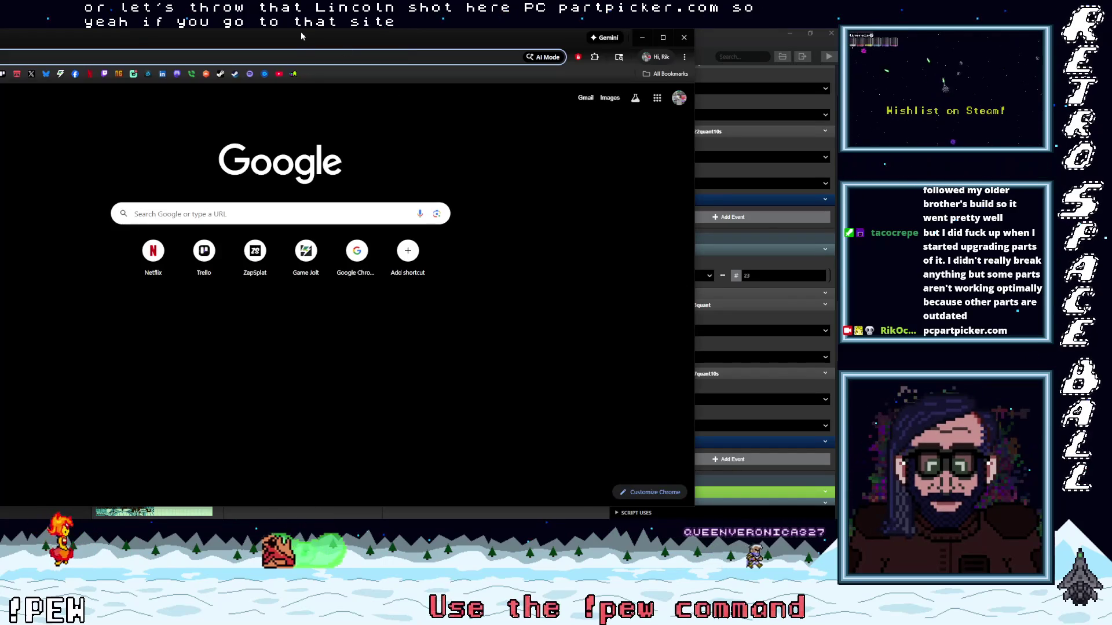
Move the blank browser window away, bring PCPartPicker back, and start a new build
{"action": "left_click_drag", "start_coordinate": [300, 36], "coordinate": [301, 0]}
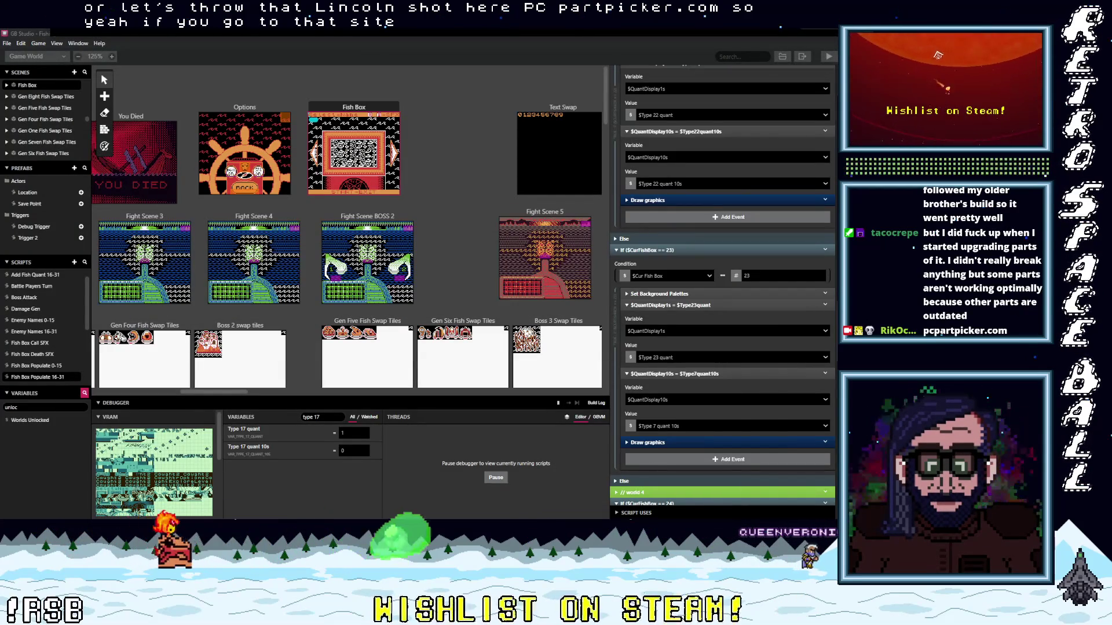
{"action": "left_click_drag", "start_coordinate": [300, 0], "coordinate": [367, 50]}
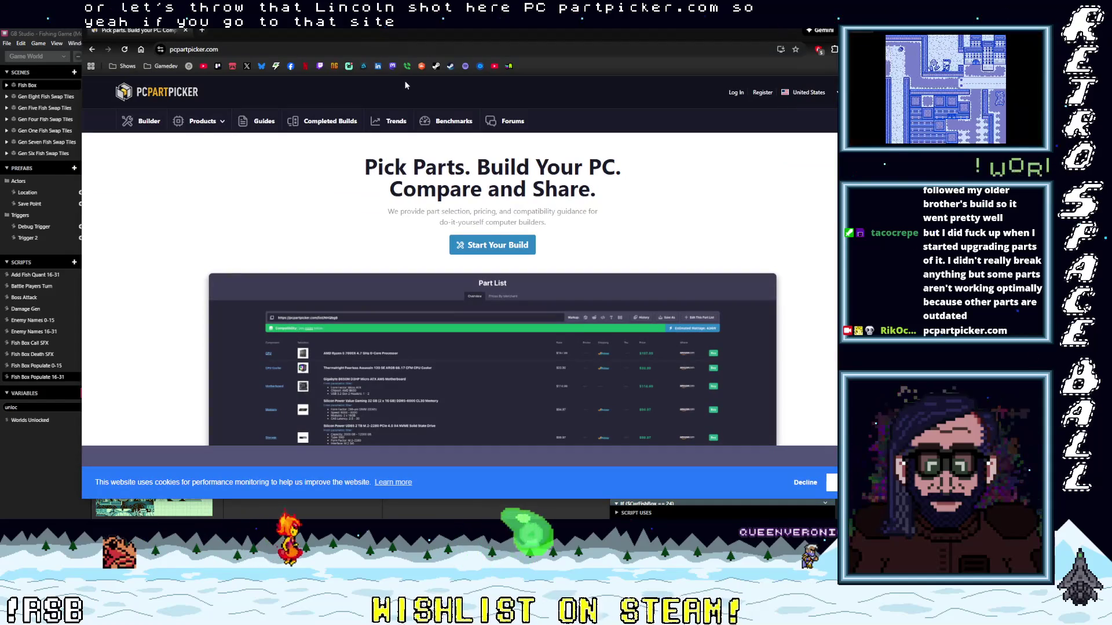
{"action": "scroll", "coordinate": [357, 230], "scroll_direction": "down", "scroll_amount": 3}
{"action": "scroll", "coordinate": [357, 229], "scroll_direction": "up", "scroll_amount": 3}
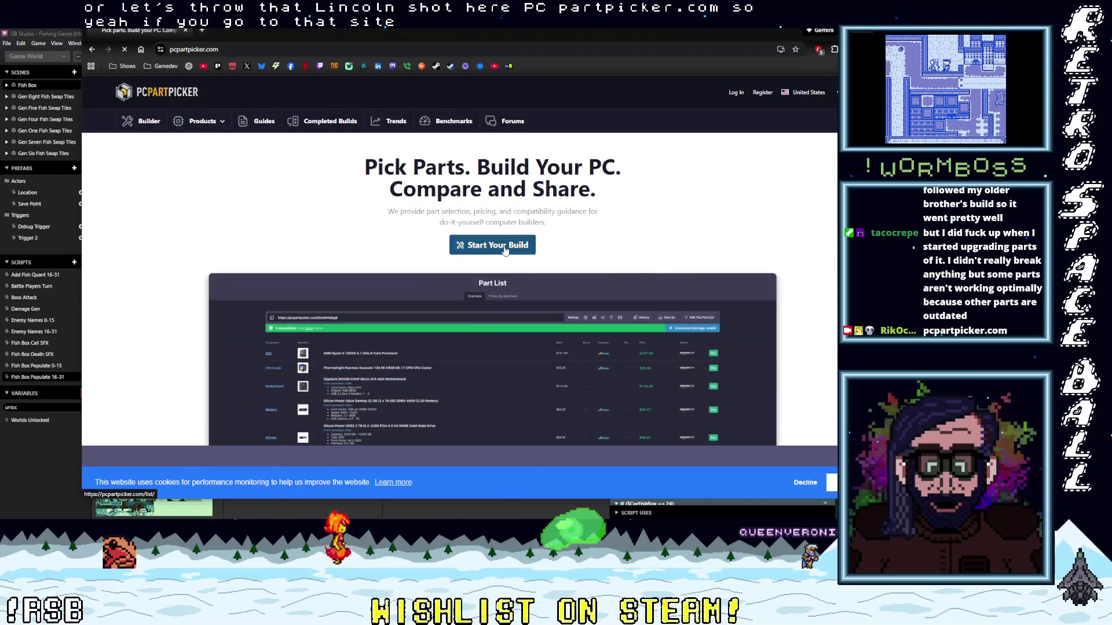
{"action": "left_click", "coordinate": [492, 245]}
Maximize the browser, review the Ryzen 7 7800X3D / RX 9070 XT build ($1872.85), then close it
{"action": "double_click", "coordinate": [748, 33]}
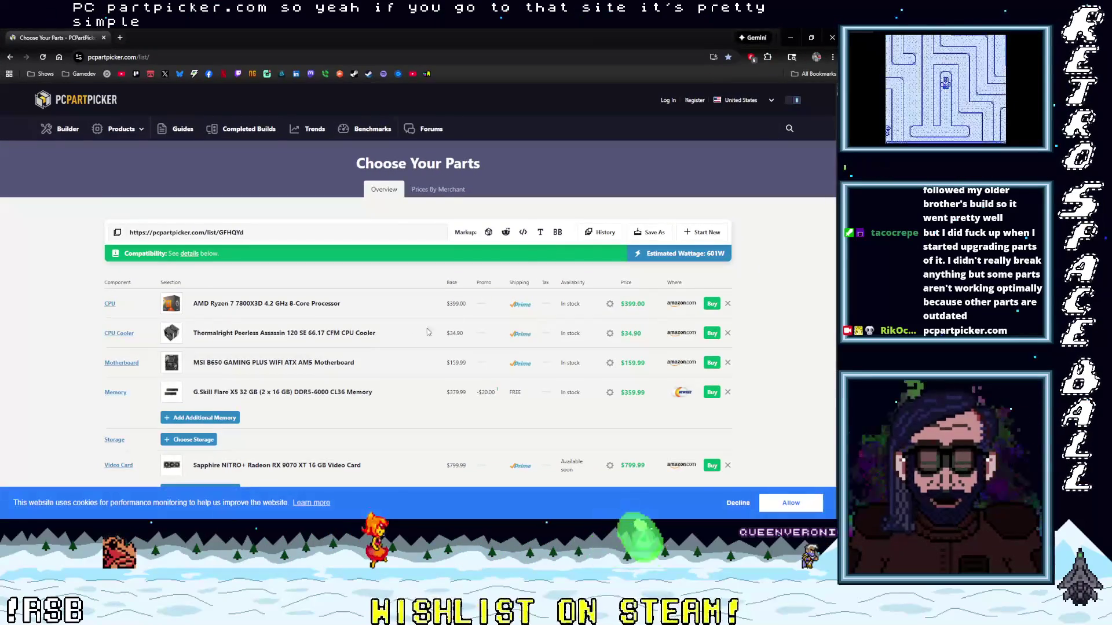
{"action": "scroll", "coordinate": [415, 326], "scroll_direction": "down", "scroll_amount": 2}
{"action": "scroll", "coordinate": [415, 326], "scroll_direction": "down", "scroll_amount": 3}
{"action": "scroll", "coordinate": [371, 365], "scroll_direction": "up", "scroll_amount": 4}
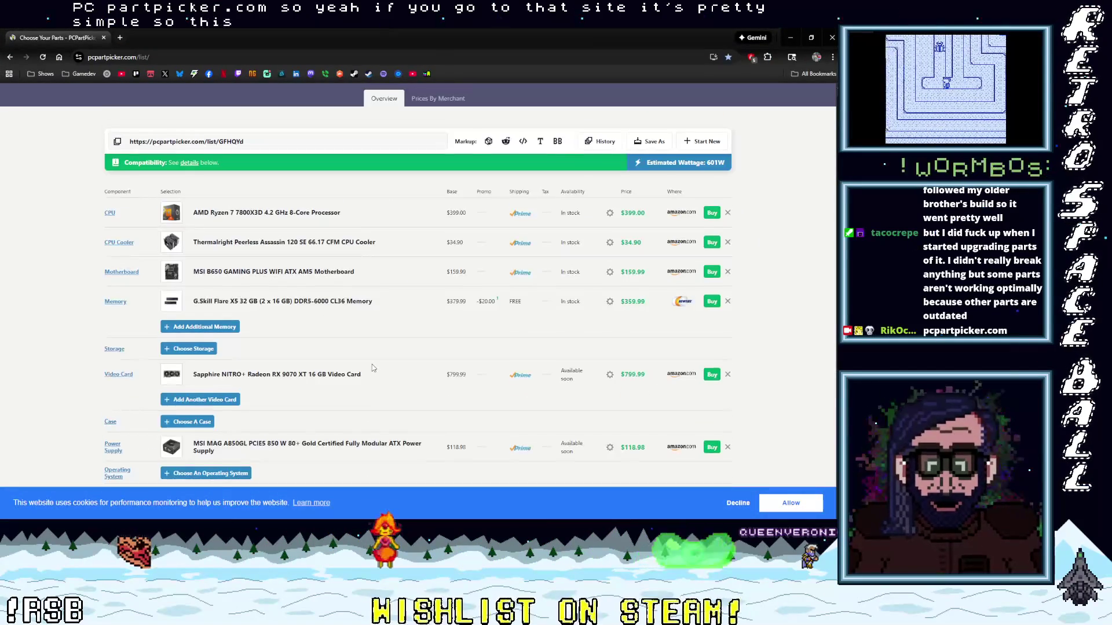
{"action": "scroll", "coordinate": [372, 368], "scroll_direction": "down", "scroll_amount": 2}
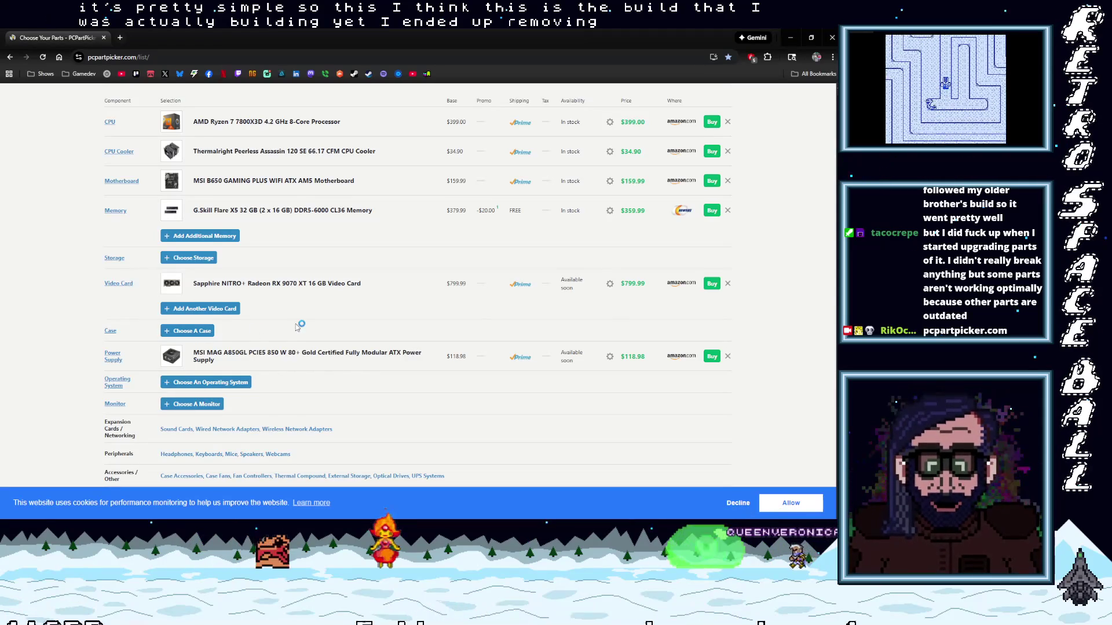
{"action": "scroll", "coordinate": [297, 322], "scroll_direction": "down", "scroll_amount": 4}
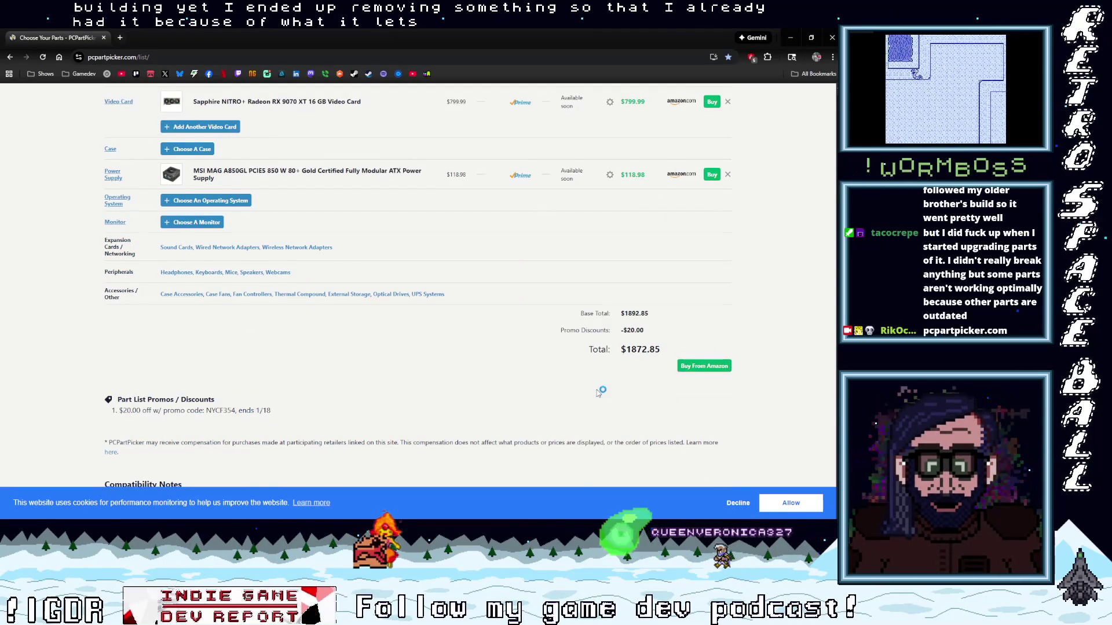
{"action": "scroll", "coordinate": [599, 392], "scroll_direction": "up", "scroll_amount": 6}
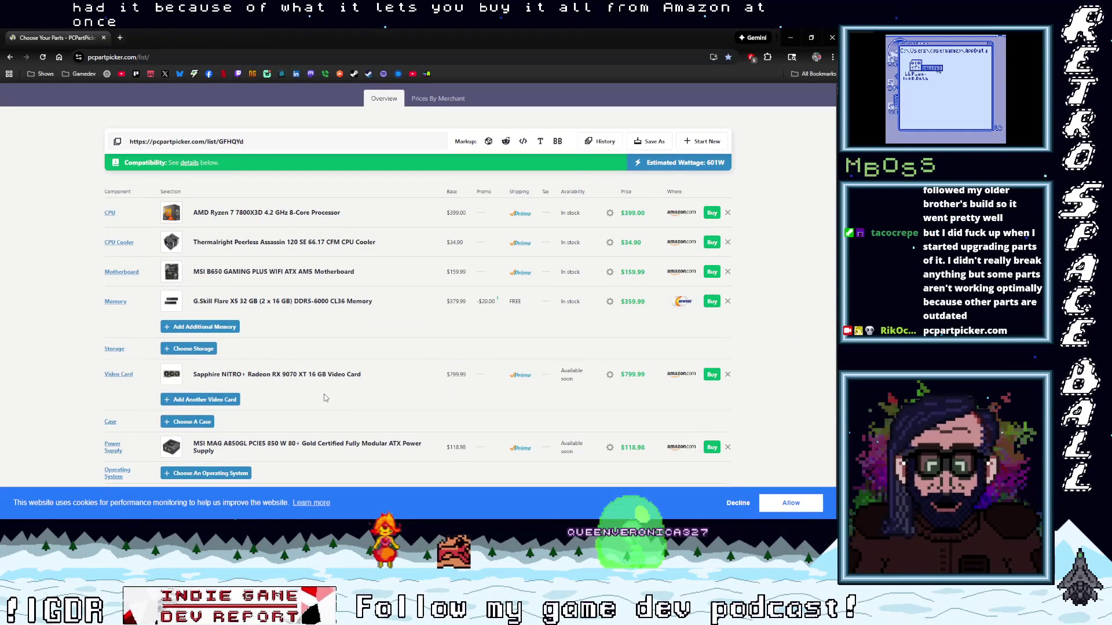
{"action": "scroll", "coordinate": [325, 398], "scroll_direction": "down", "scroll_amount": 7}
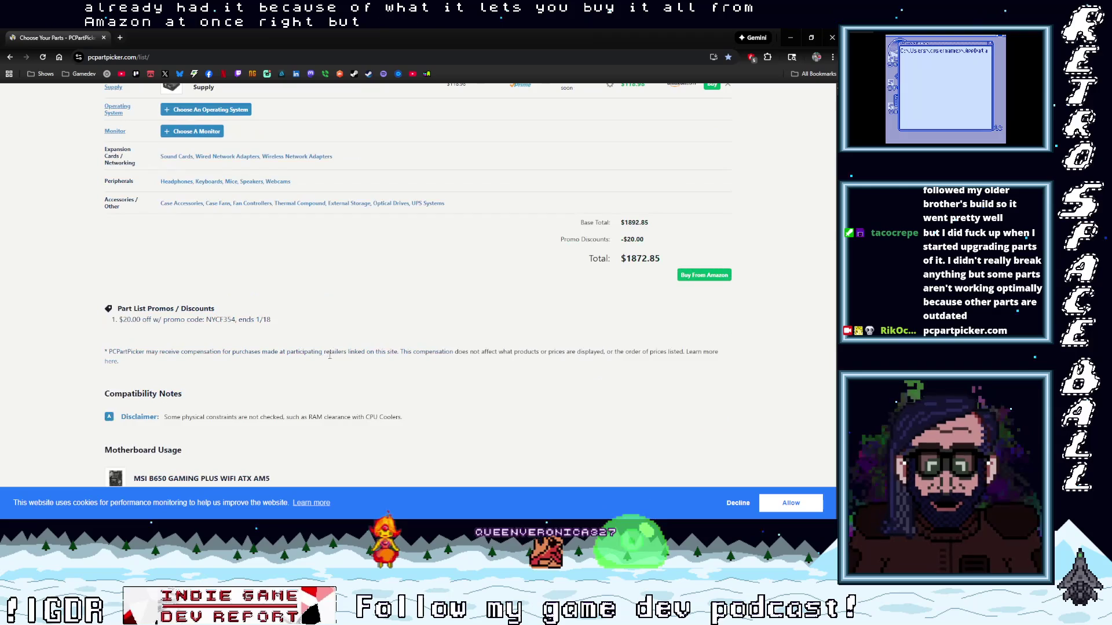
{"action": "scroll", "coordinate": [313, 369], "scroll_direction": "down", "scroll_amount": 4}
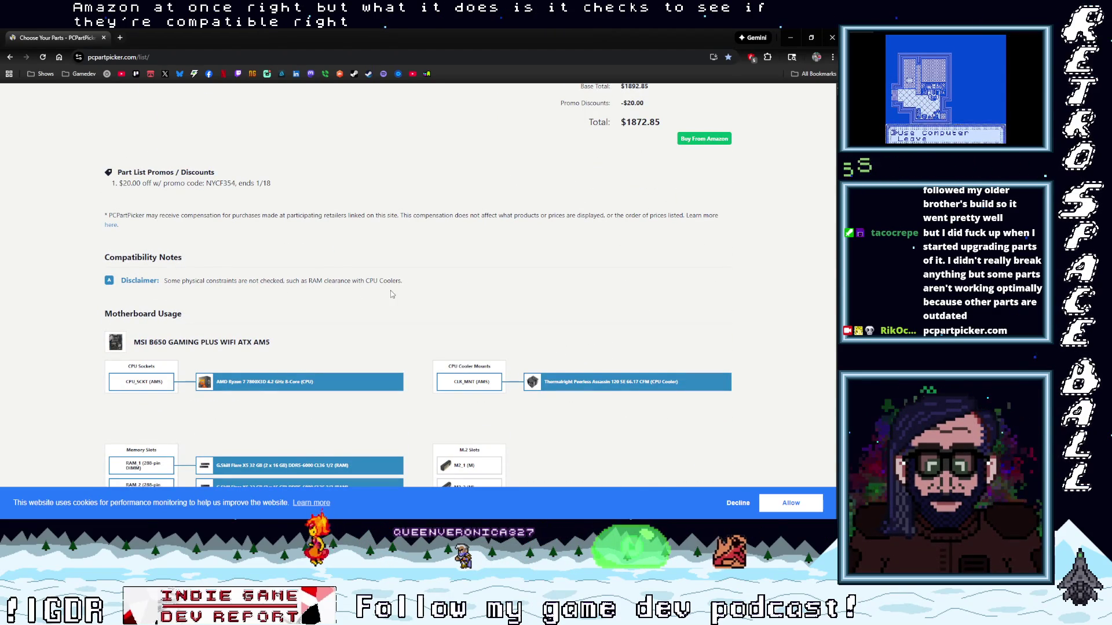
{"action": "scroll", "coordinate": [430, 303], "scroll_direction": "down", "scroll_amount": 2}
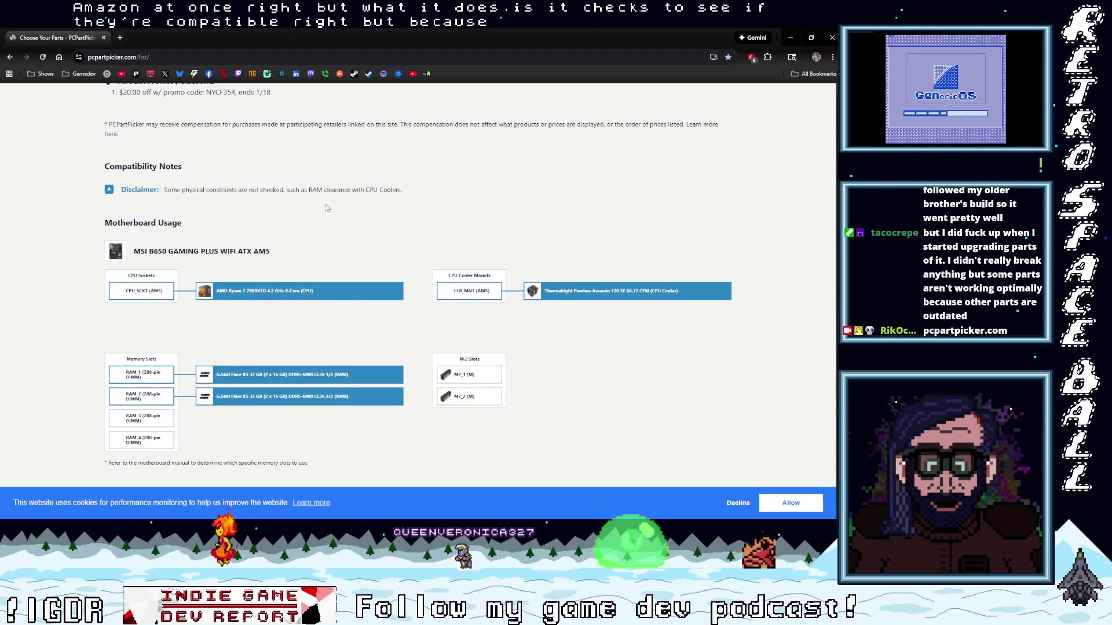
{"action": "scroll", "coordinate": [348, 278], "scroll_direction": "up", "scroll_amount": 8}
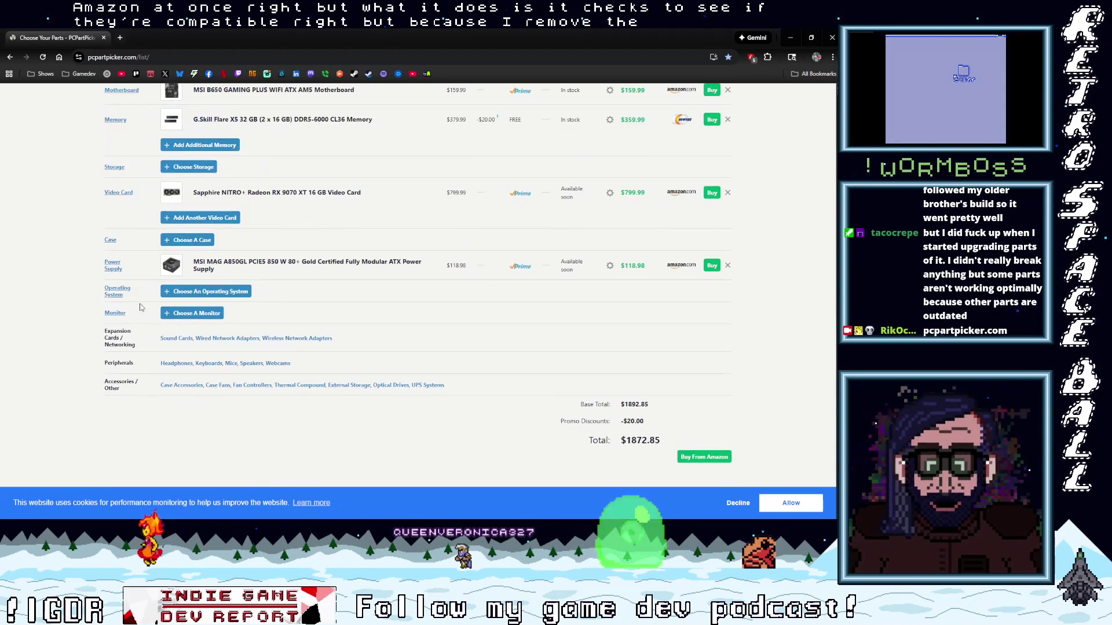
{"action": "scroll", "coordinate": [148, 309], "scroll_direction": "up", "scroll_amount": 1}
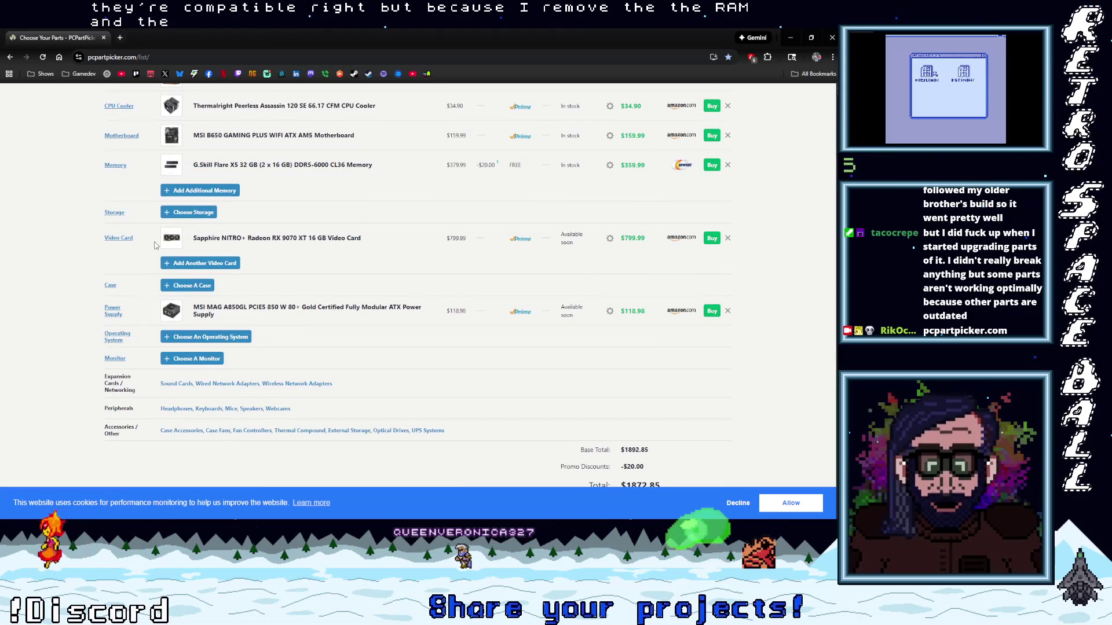
{"action": "scroll", "coordinate": [155, 241], "scroll_direction": "up", "scroll_amount": 2}
{"action": "scroll", "coordinate": [284, 334], "scroll_direction": "down", "scroll_amount": 10}
{"action": "scroll", "coordinate": [284, 334], "scroll_direction": "down", "scroll_amount": 10}
{"action": "scroll", "coordinate": [328, 333], "scroll_direction": "down", "scroll_amount": 8}
{"action": "scroll", "coordinate": [322, 337], "scroll_direction": "up", "scroll_amount": 4}
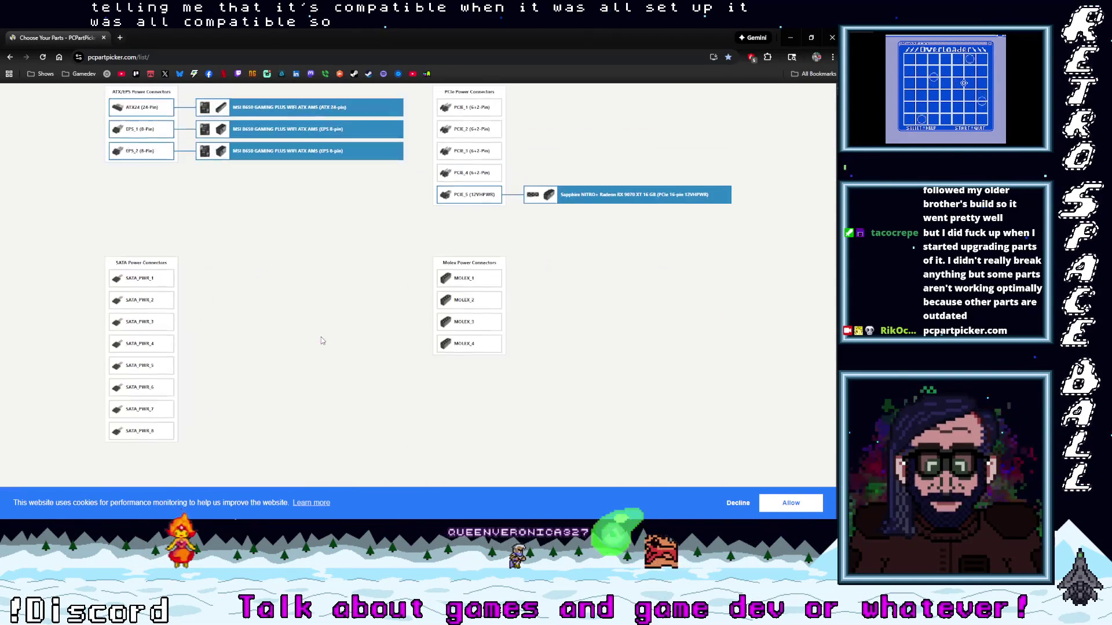
{"action": "scroll", "coordinate": [323, 341], "scroll_direction": "up", "scroll_amount": 4}
{"action": "scroll", "coordinate": [291, 342], "scroll_direction": "up", "scroll_amount": 4}
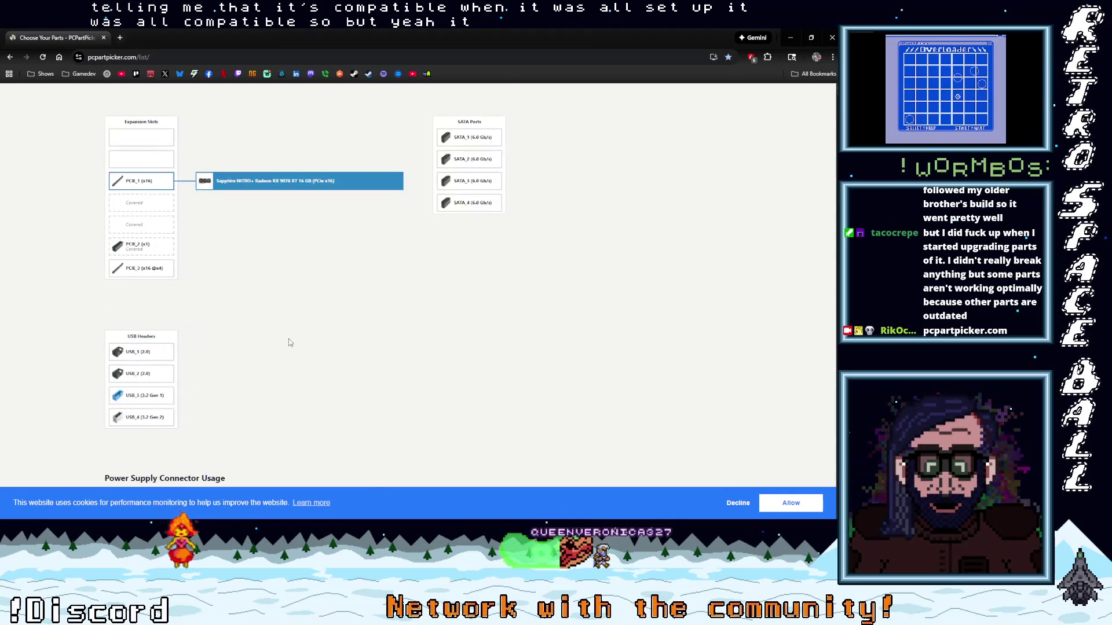
{"action": "scroll", "coordinate": [284, 345], "scroll_direction": "up", "scroll_amount": 3}
{"action": "scroll", "coordinate": [275, 324], "scroll_direction": "up", "scroll_amount": 2}
{"action": "scroll", "coordinate": [274, 324], "scroll_direction": "up", "scroll_amount": 6}
{"action": "scroll", "coordinate": [275, 333], "scroll_direction": "up", "scroll_amount": 1}
{"action": "scroll", "coordinate": [277, 337], "scroll_direction": "up", "scroll_amount": 6}
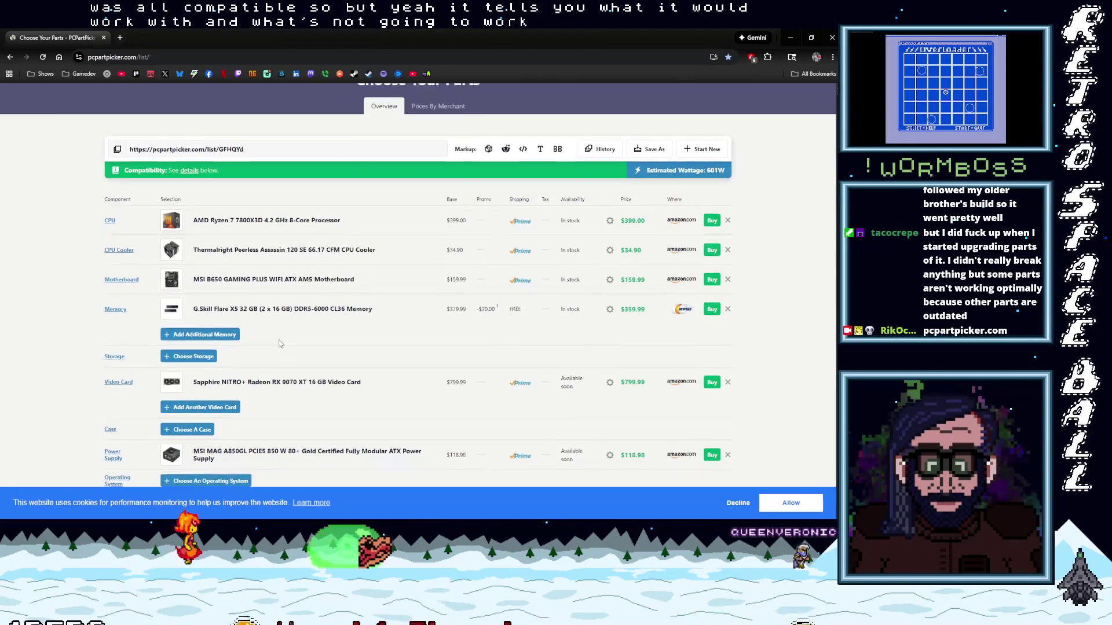
{"action": "scroll", "coordinate": [280, 344], "scroll_direction": "up", "scroll_amount": 2}
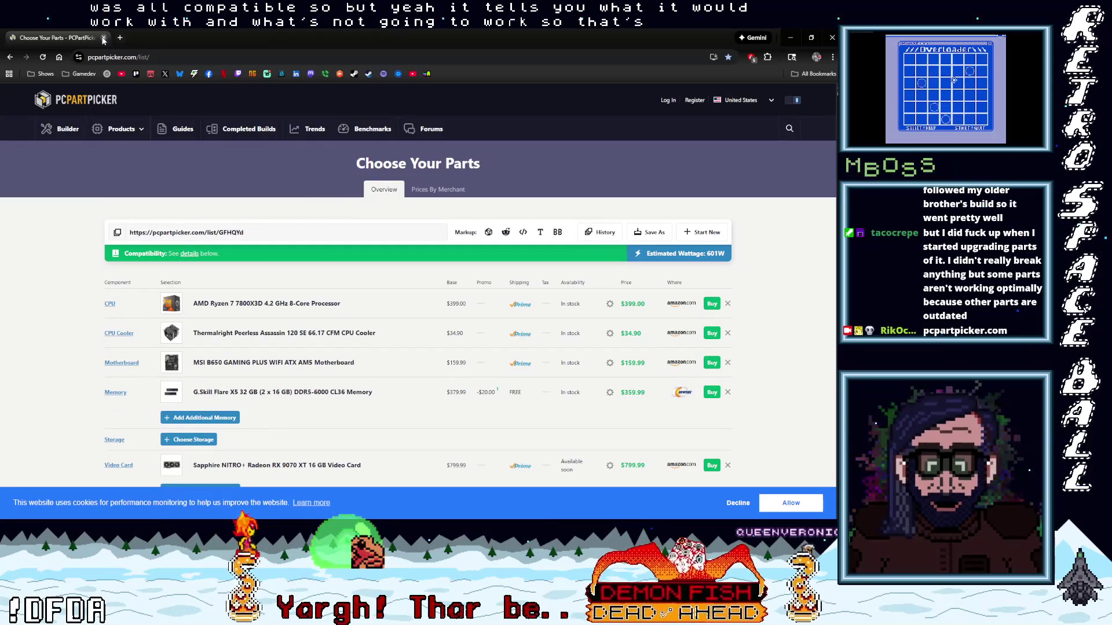
{"action": "left_click", "coordinate": [104, 38]}
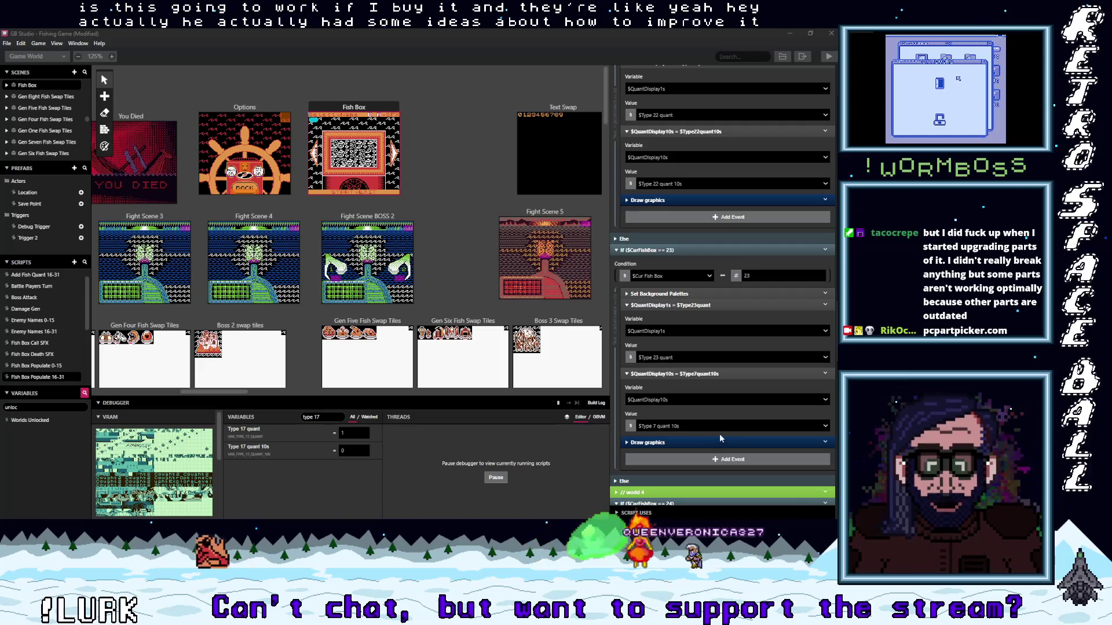
Change the FishBox 23 branch's $QuantDisplay10s value from the Type 7 variable to $Type 23 quant 10s
{"action": "left_click", "coordinate": [701, 425]}
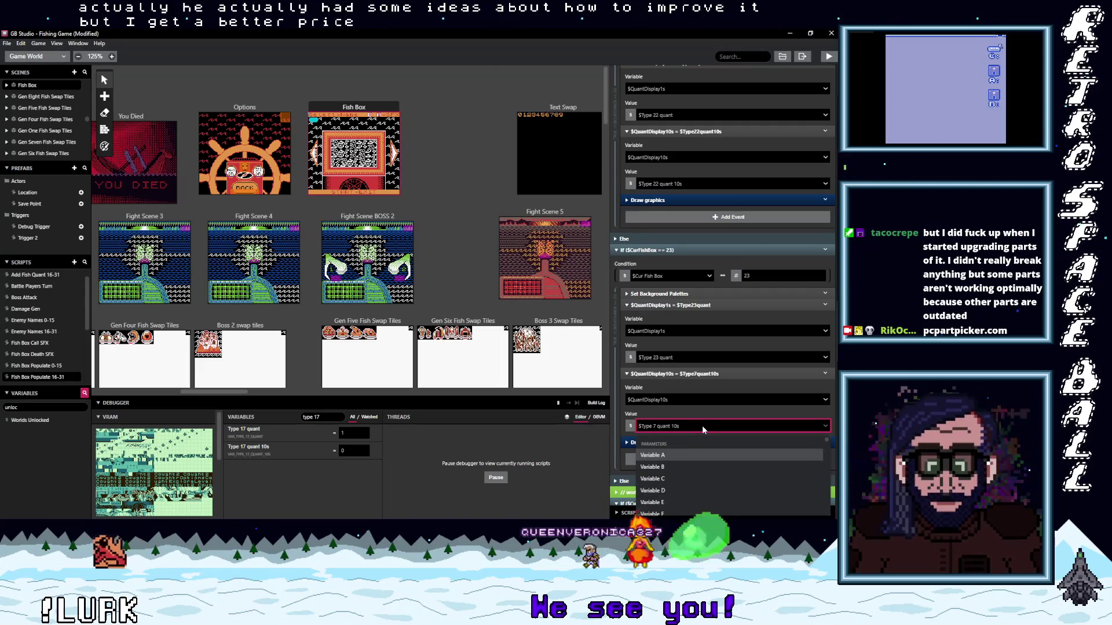
{"action": "type", "text": "type"}
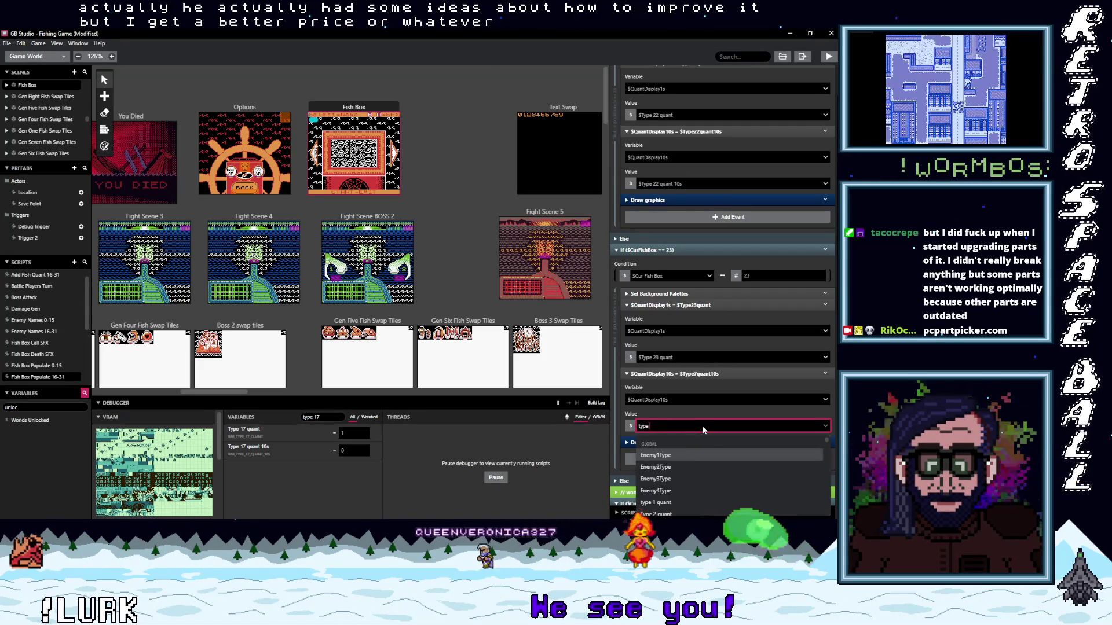
{"action": "type", "text": " 23"}
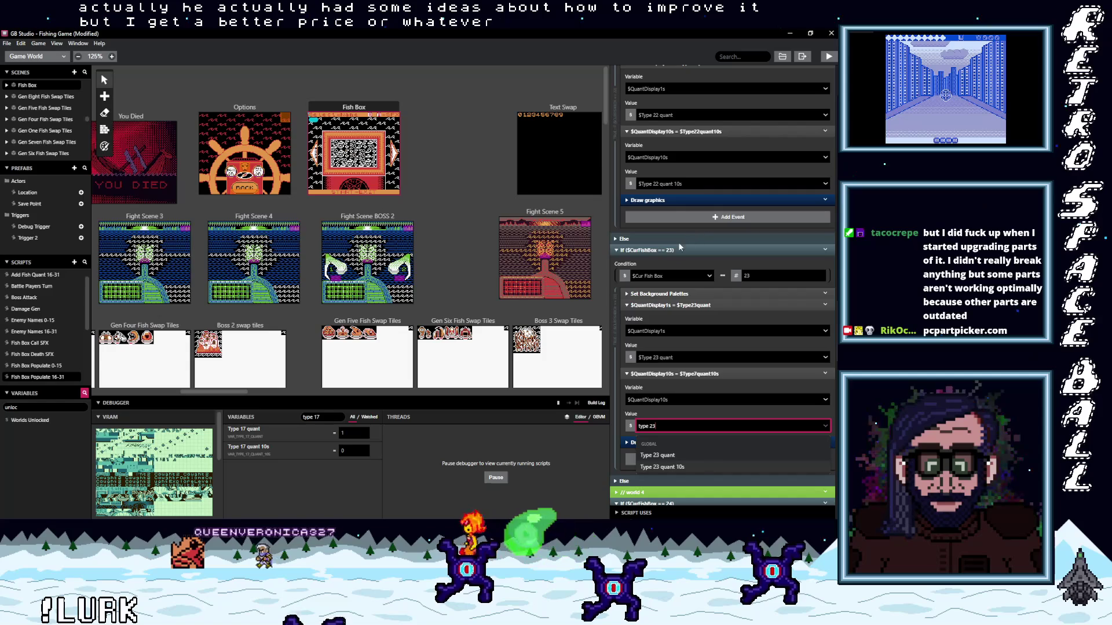
{"action": "key", "text": "Down"}
{"action": "key", "text": "Return"}
{"action": "scroll", "coordinate": [703, 410], "scroll_direction": "down", "scroll_amount": 3}
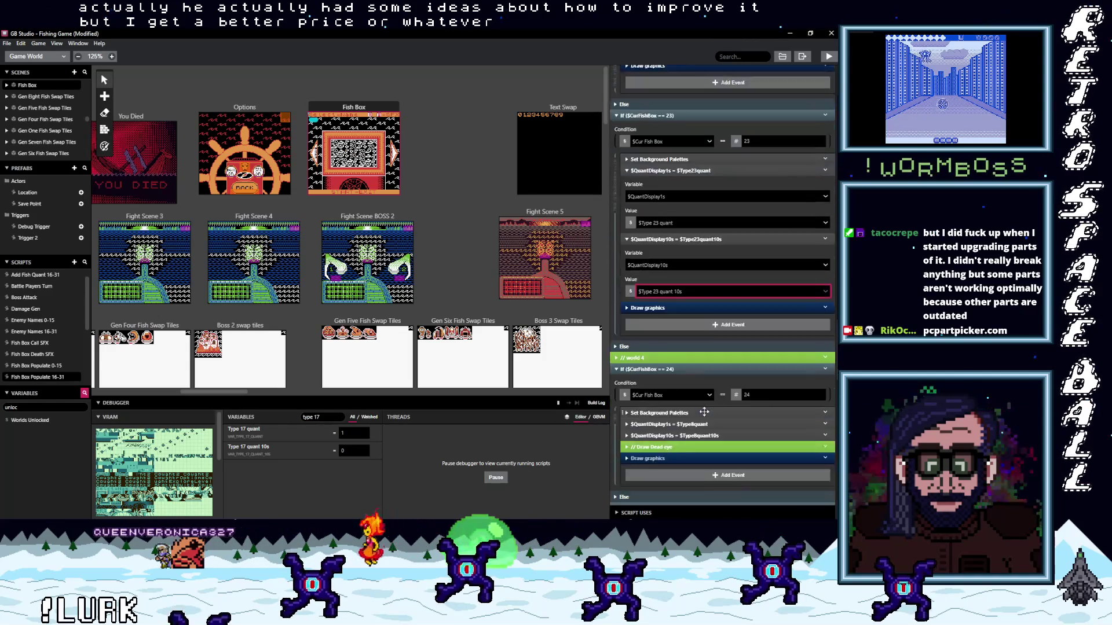
{"action": "scroll", "coordinate": [705, 413], "scroll_direction": "down", "scroll_amount": 1}
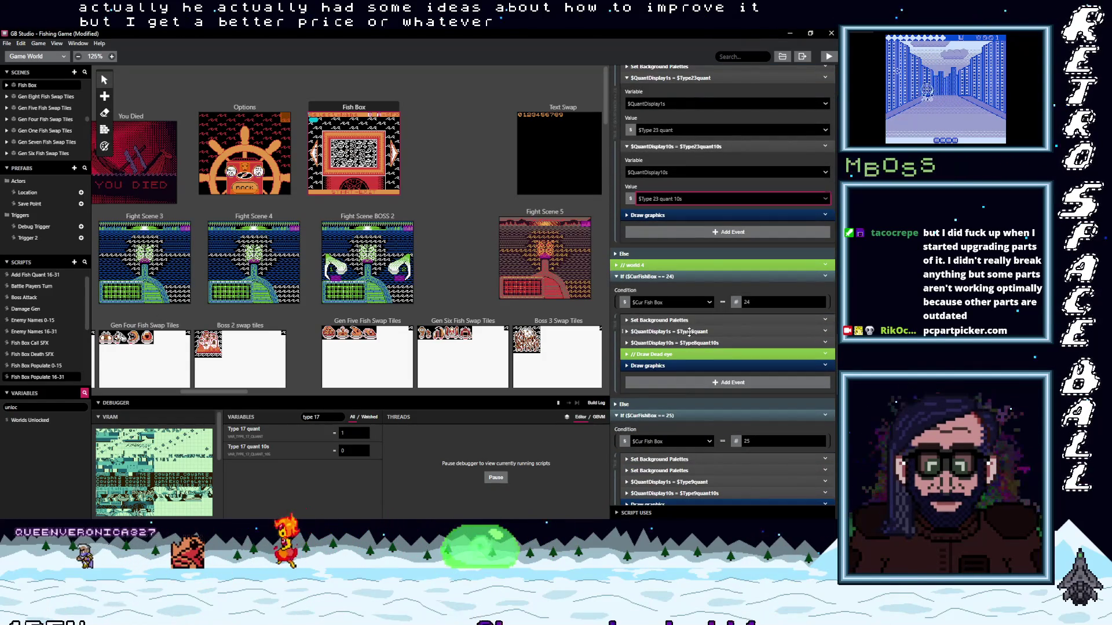
Expand branch 24's $QuantDisplay1s = $Type 8 quant event and view its value list without changing it
{"action": "left_click", "coordinate": [689, 331]}
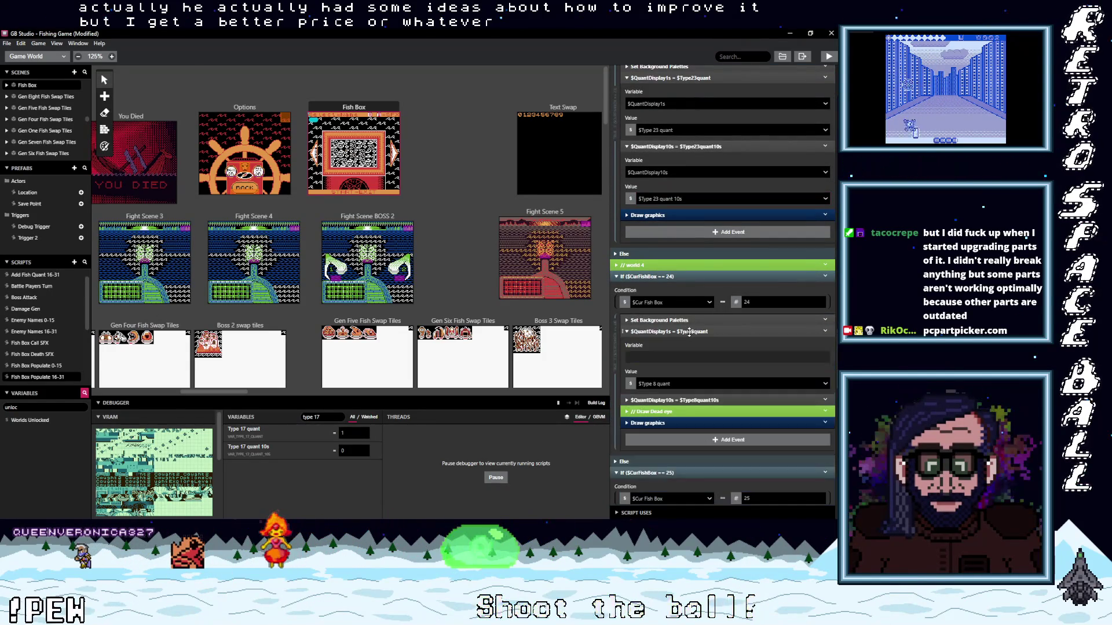
{"action": "left_click", "coordinate": [689, 383]}
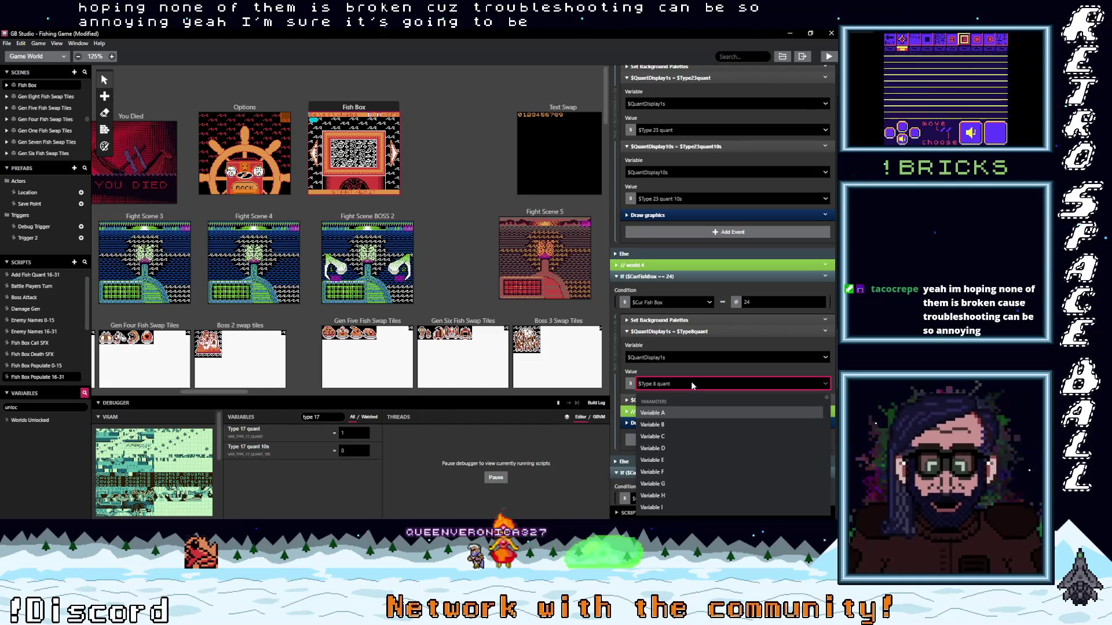
{"action": "left_click", "coordinate": [686, 371]}
{"action": "left_click", "coordinate": [681, 384]}
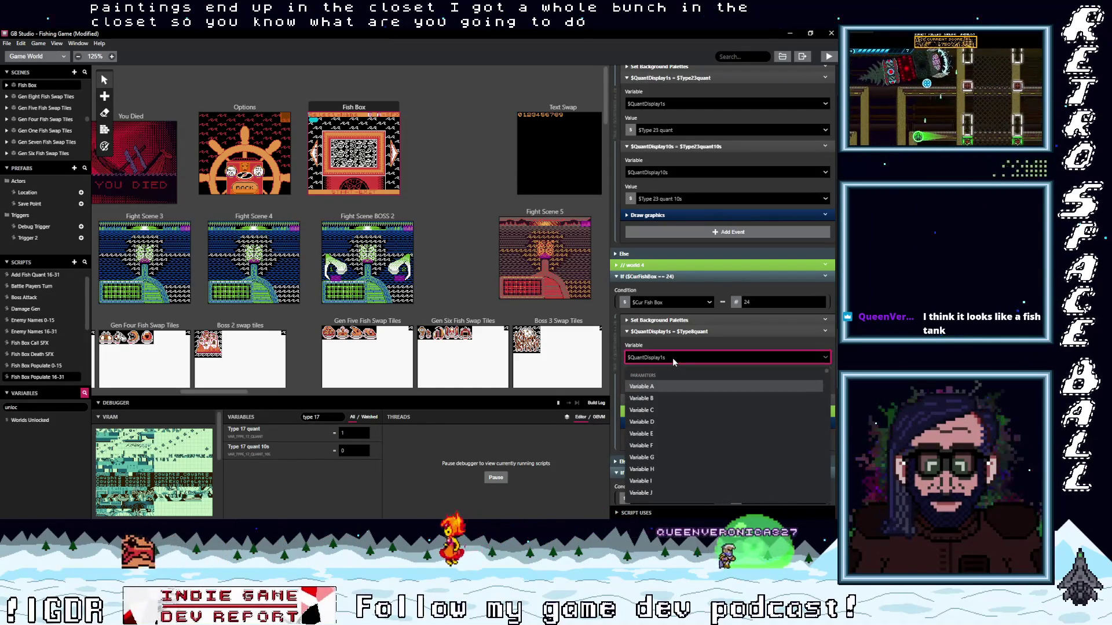
Set branch 24's $QuantDisplay1s value to $Type 24 quant
{"action": "left_click", "coordinate": [672, 357]}
{"action": "left_click", "coordinate": [675, 387]}
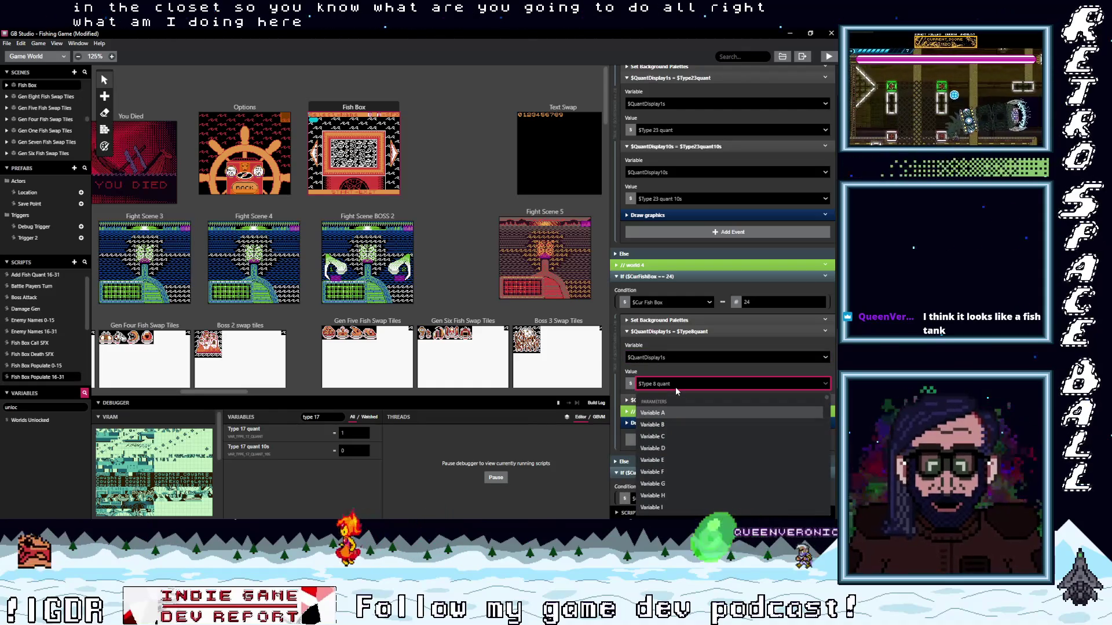
{"action": "type", "text": "type 24"}
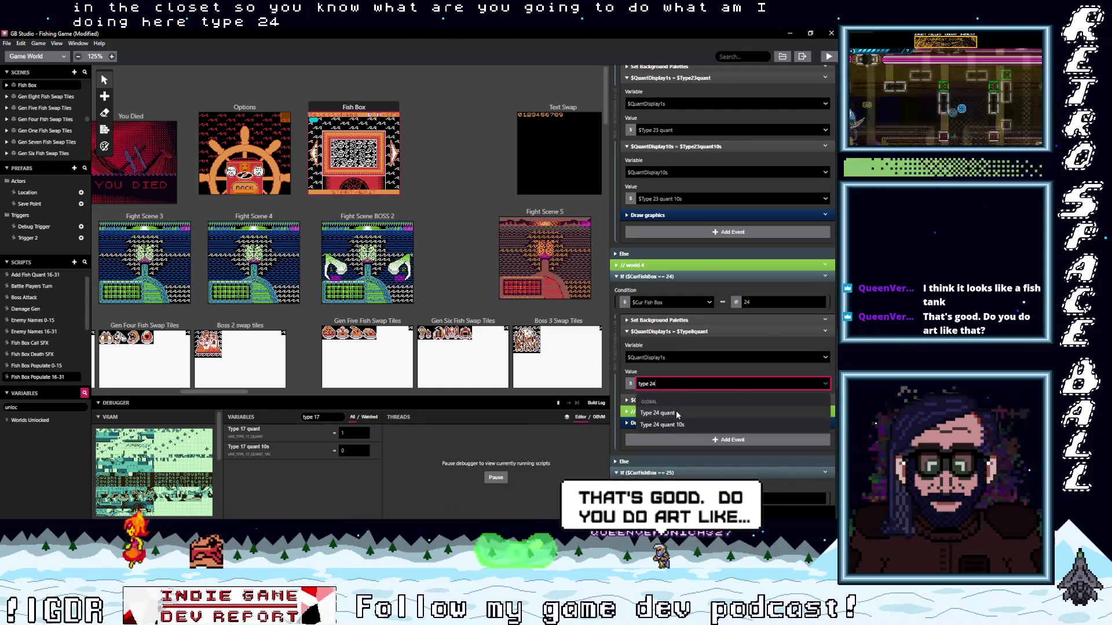
{"action": "left_click", "coordinate": [677, 414]}
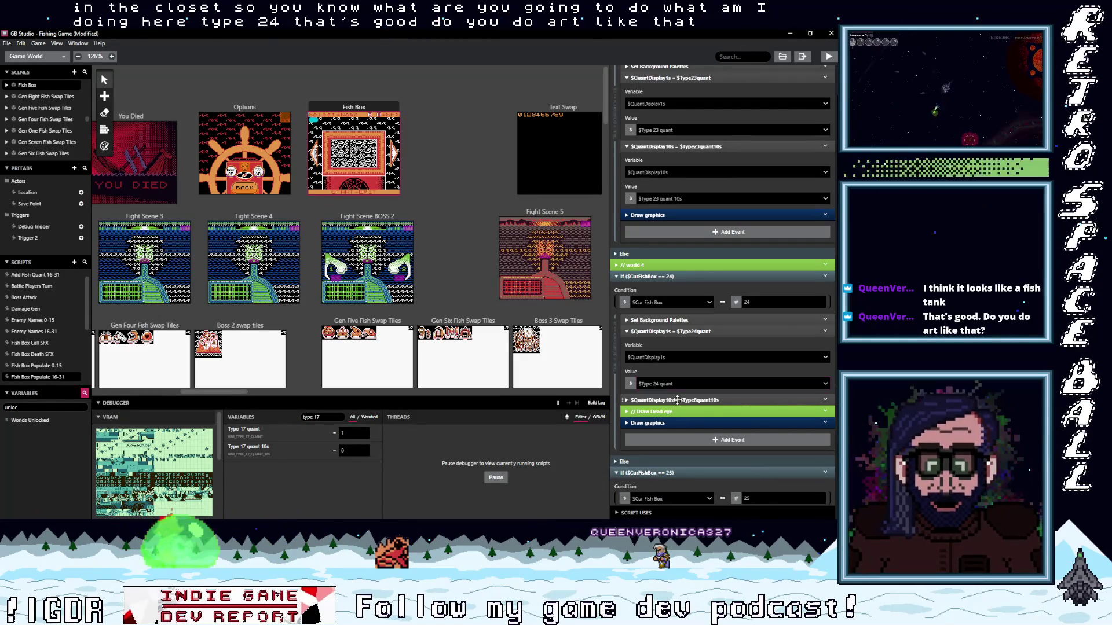
Expand branch 24's $QuantDisplay10s event and search its value list for 'type'
{"action": "left_click", "coordinate": [677, 399]}
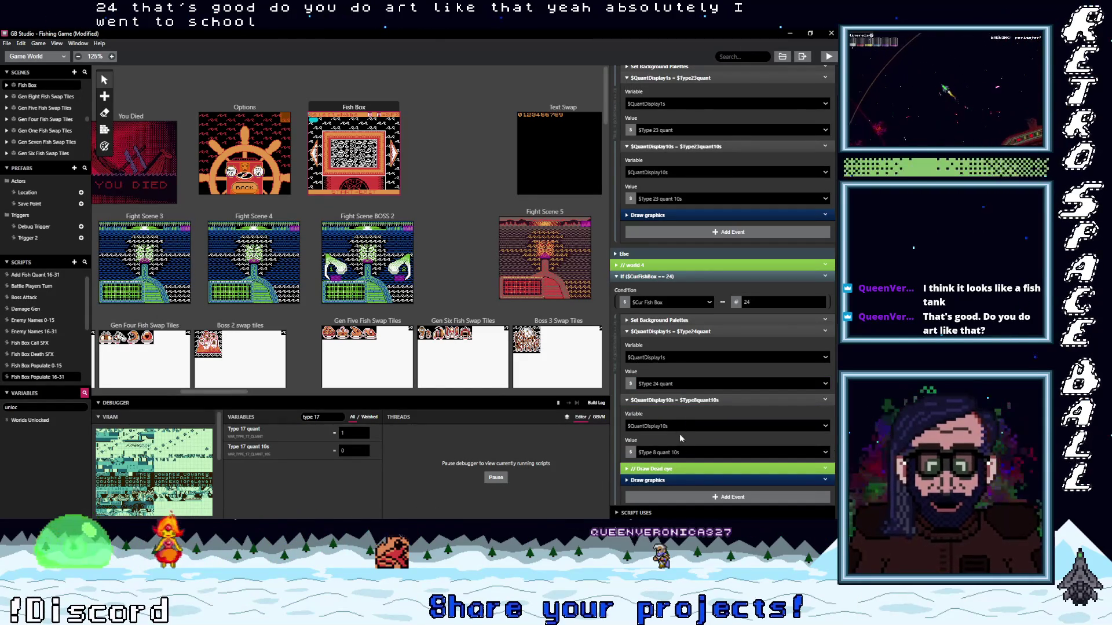
{"action": "left_click", "coordinate": [681, 455]}
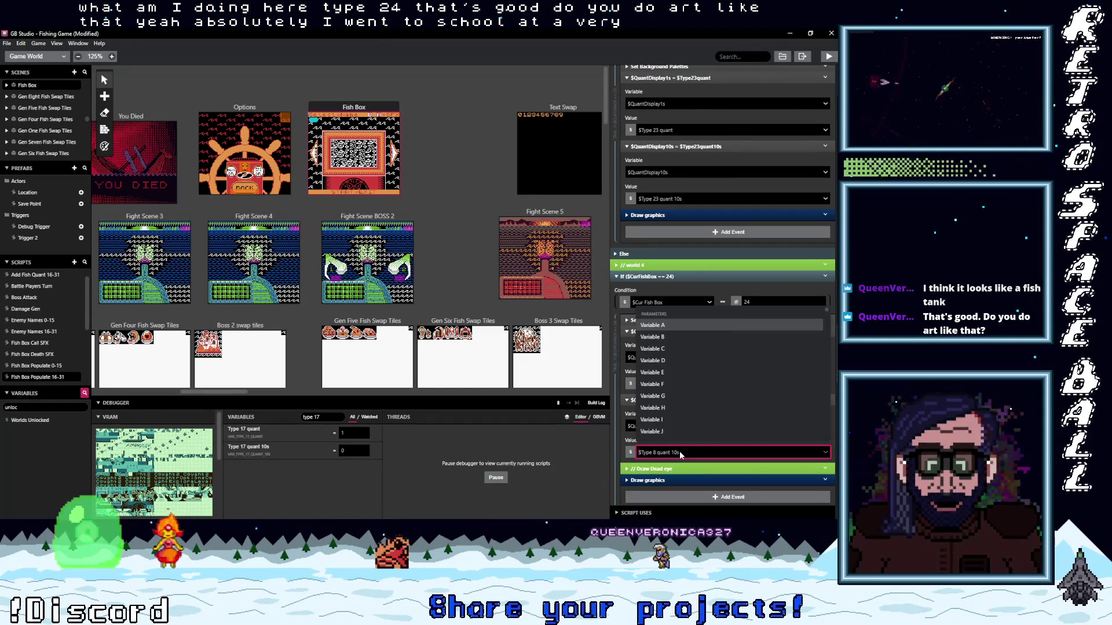
{"action": "type", "text": "type"}
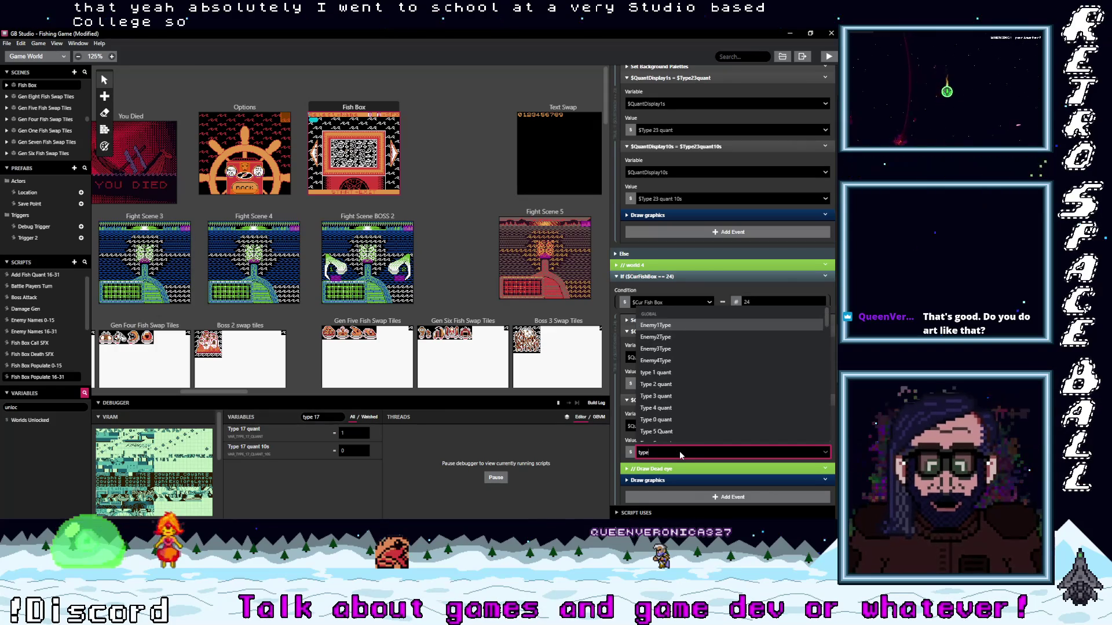
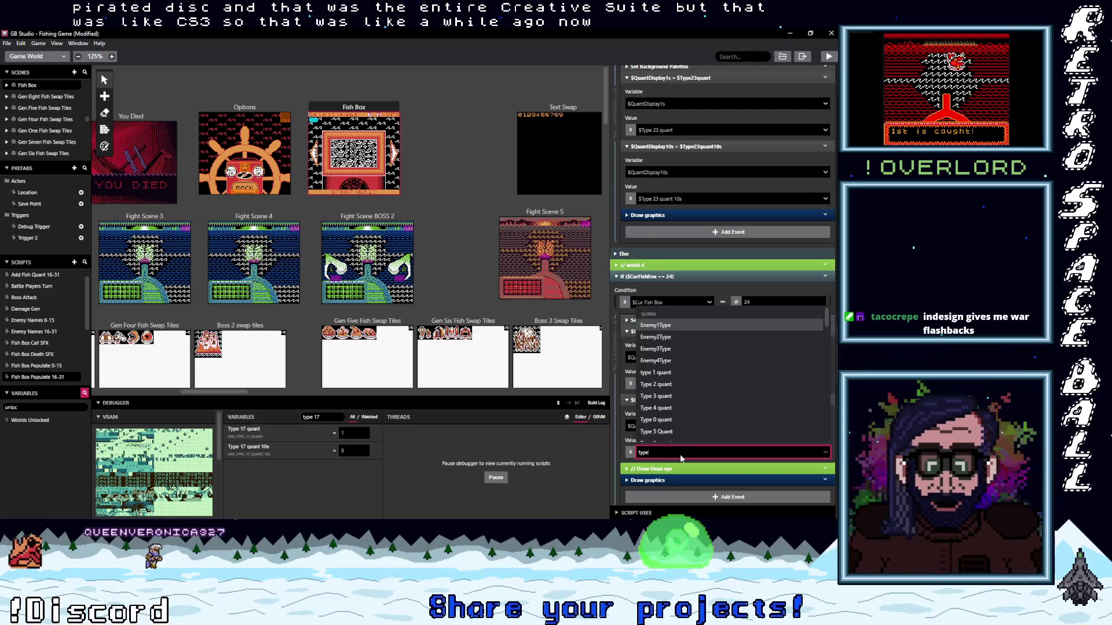
In the $CurFishBox == 24 branch, set $QuantDisplay10s from $Type 8 quant 10s
{"action": "left_click", "coordinate": [722, 293]}
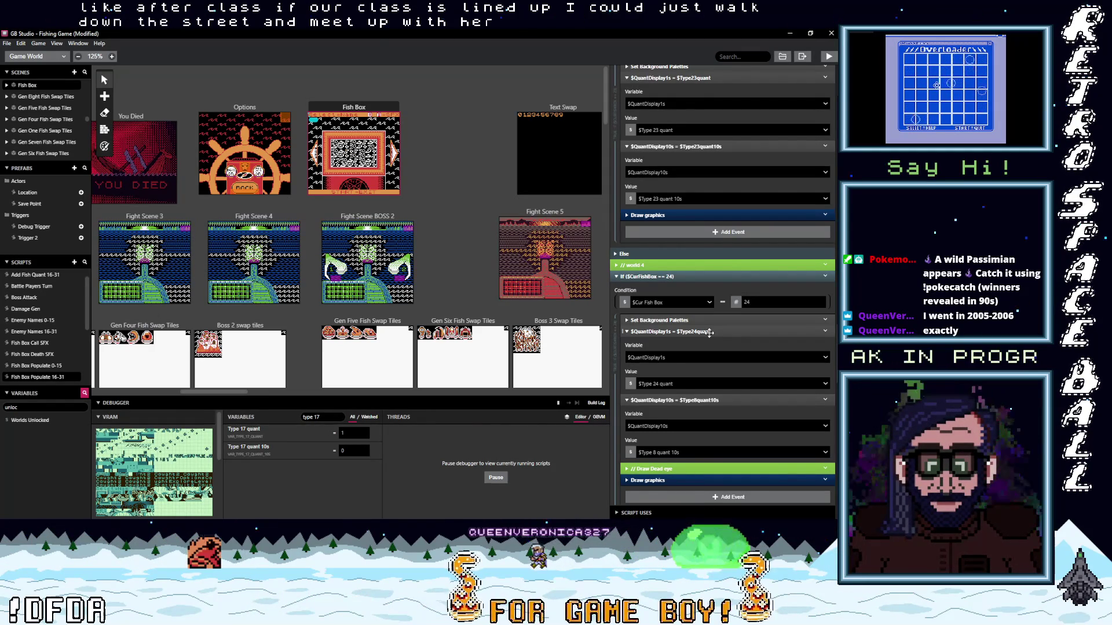
{"action": "scroll", "coordinate": [749, 433], "scroll_direction": "down", "scroll_amount": 4}
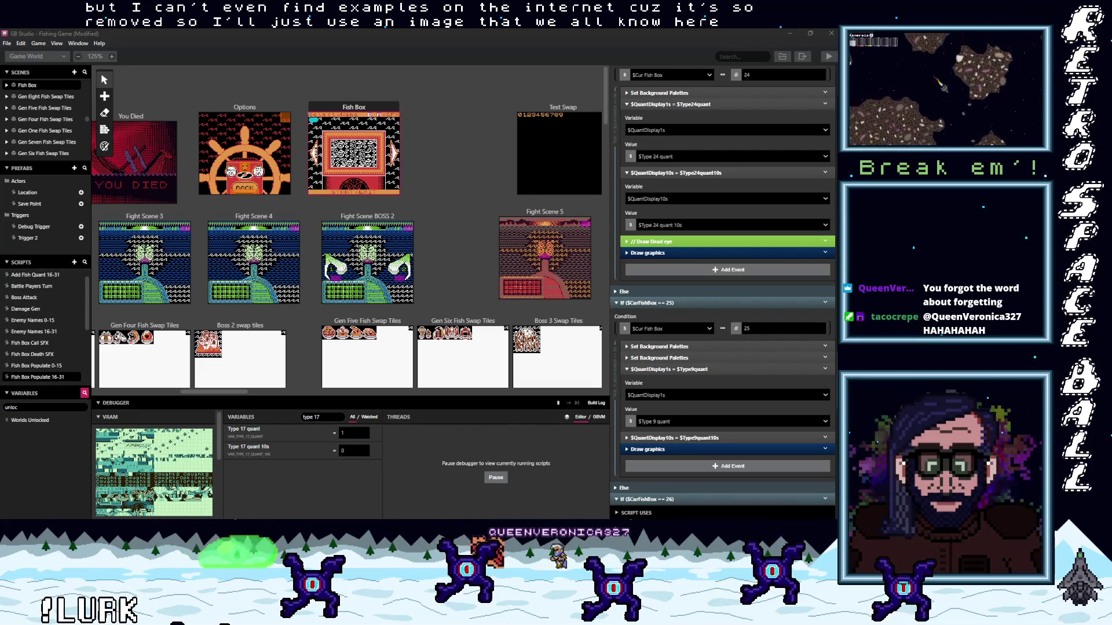
Switch from GB Studio to the browser showing the Final Fantasy VII screenshot
{"action": "key", "text": "alt+Tab"}
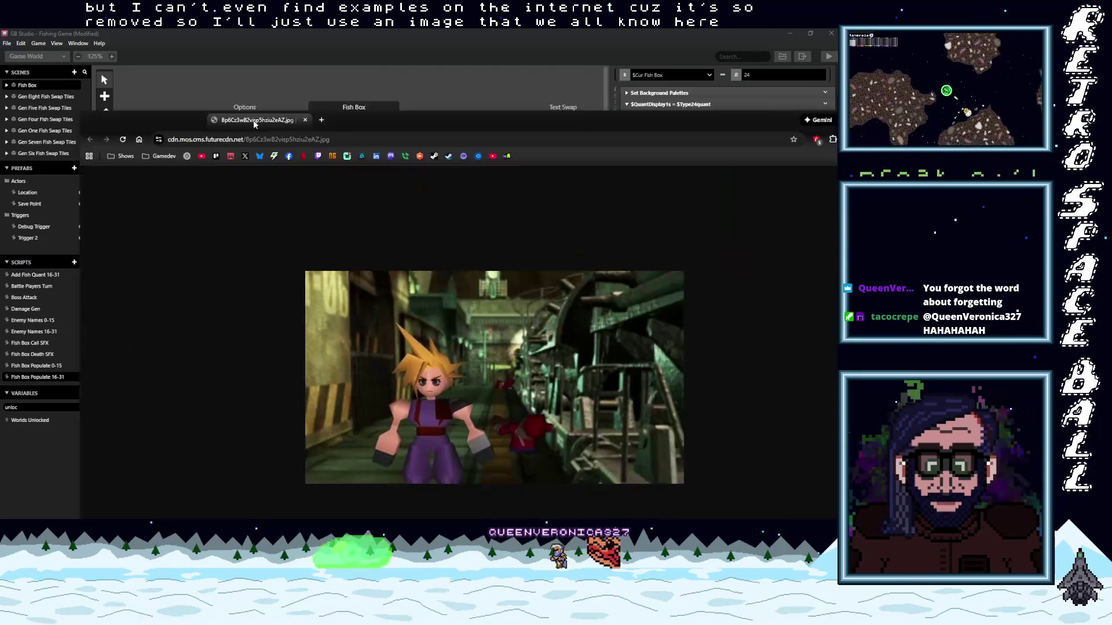
Maximize the Chrome window and switch toward the High/Mid/Low Poly head comparison image
{"action": "double_click", "coordinate": [258, 75]}
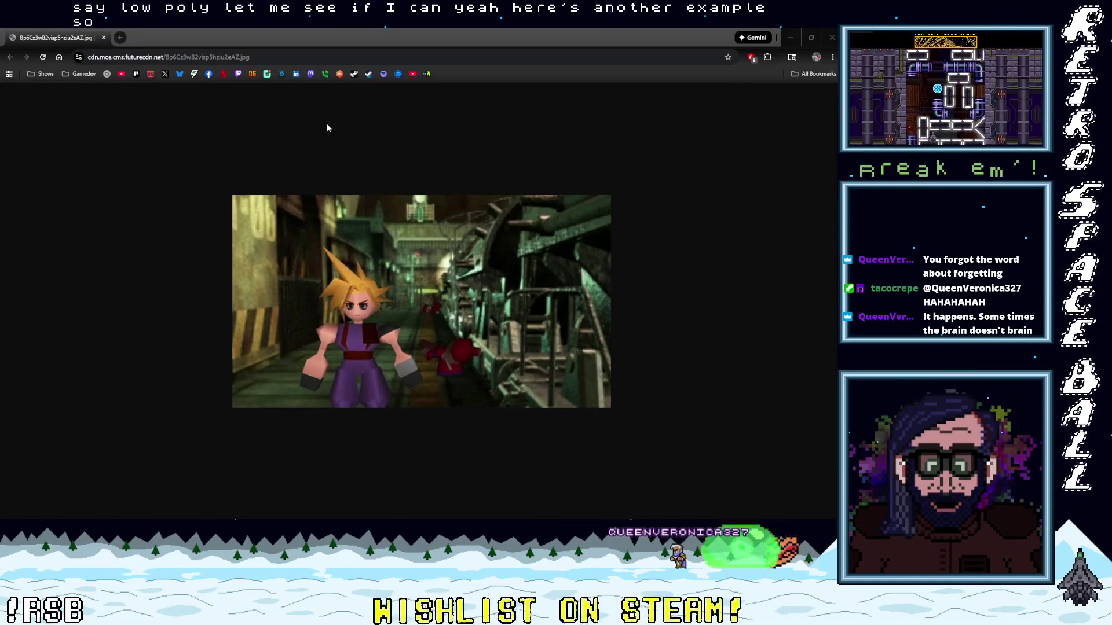
{"action": "key", "text": "alt+Tab"}
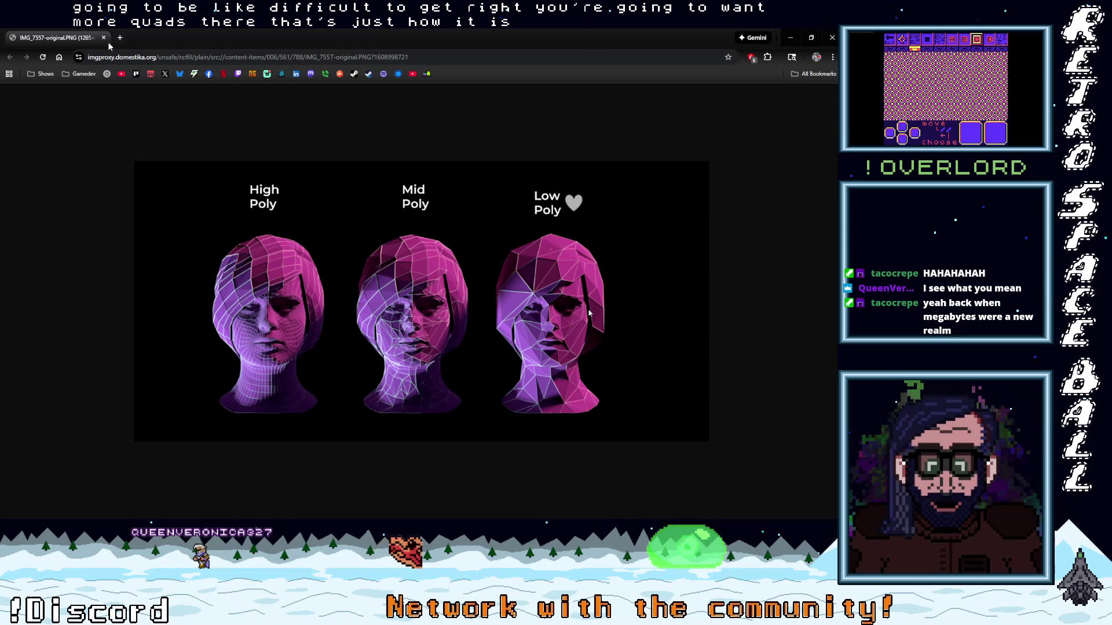
Enlarge the Quake screenshot and the Steam Quake models image to full screen
{"action": "key", "text": "alt+Tab"}
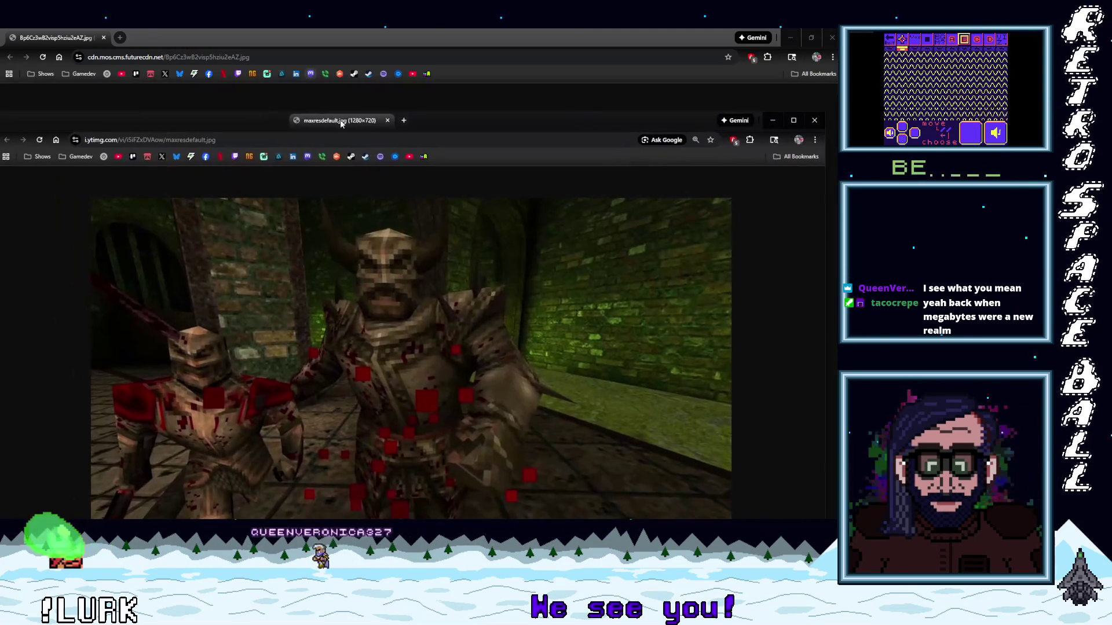
{"action": "double_click", "coordinate": [361, 113]}
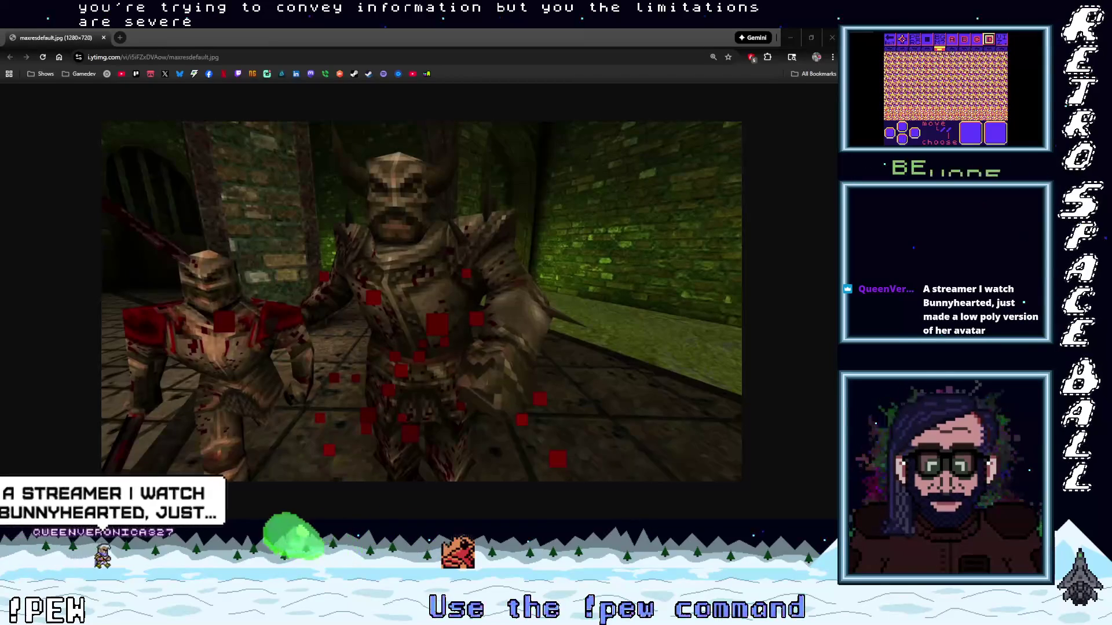
{"action": "left_click_drag", "start_coordinate": [0, 116], "coordinate": [318, 115]}
{"action": "double_click", "coordinate": [318, 114]}
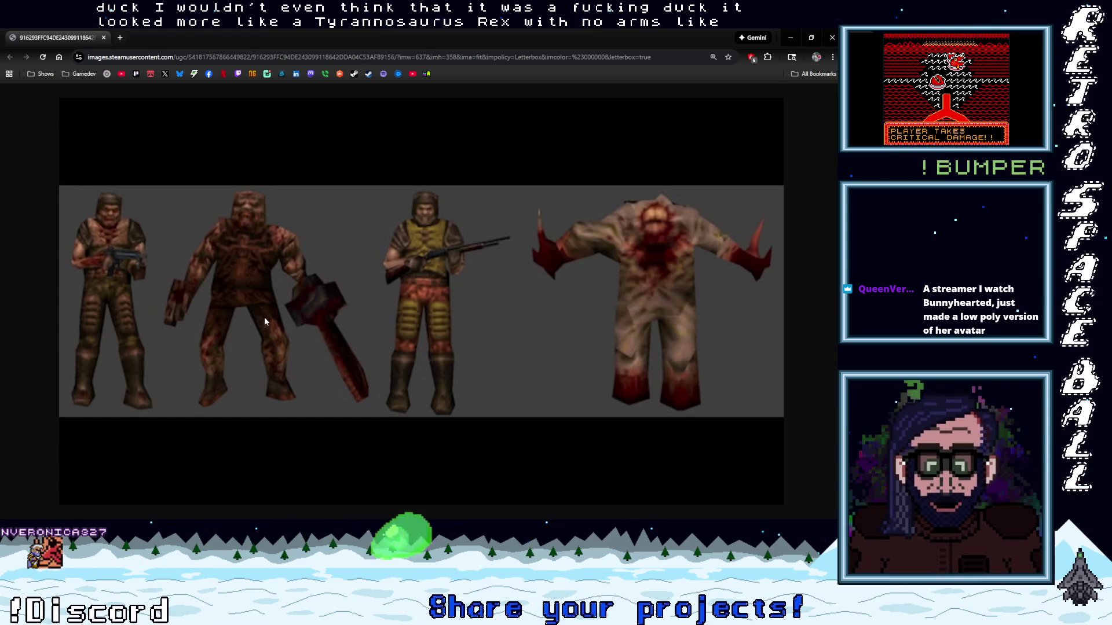
Close the Steam Quake models image and the Quake screenshot tabs
{"action": "left_click", "coordinate": [103, 37]}
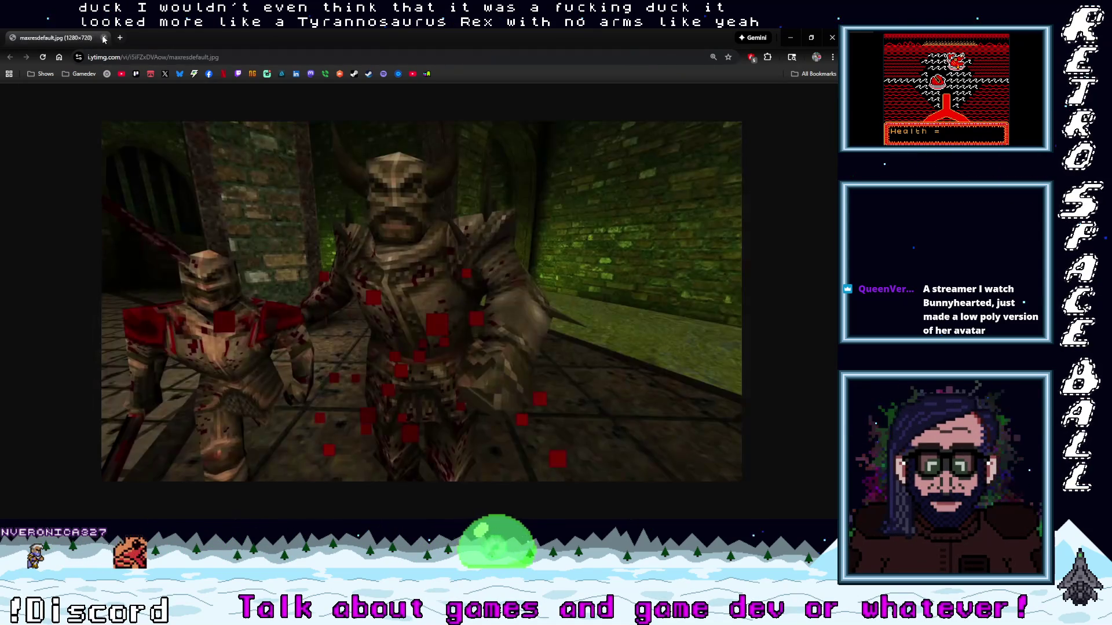
{"action": "left_click", "coordinate": [105, 38]}
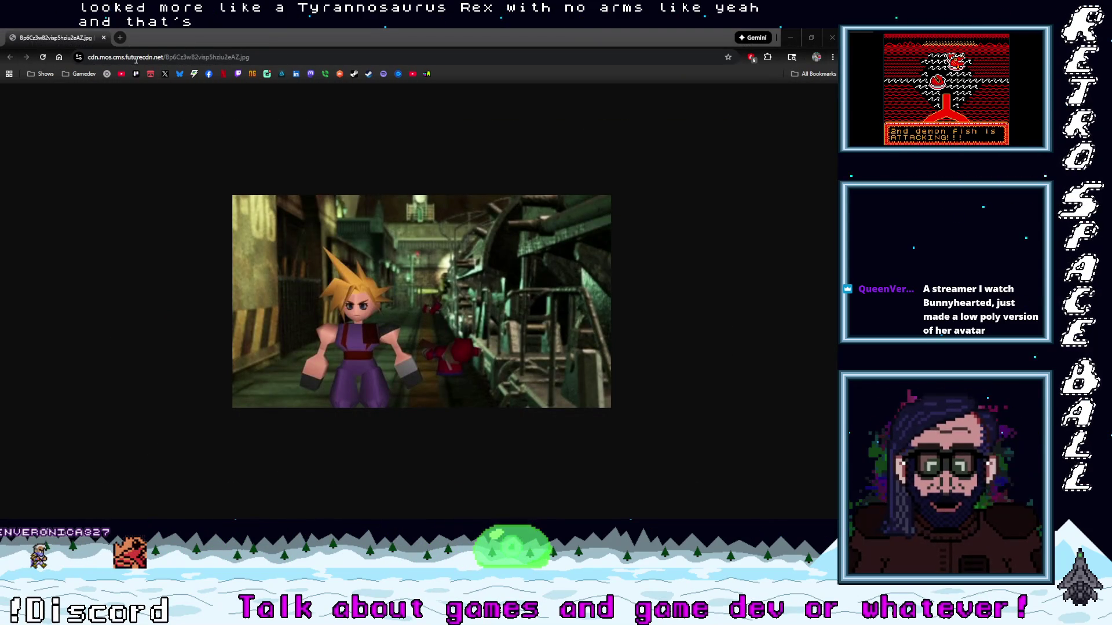
{"action": "key", "text": "ctrl+w"}
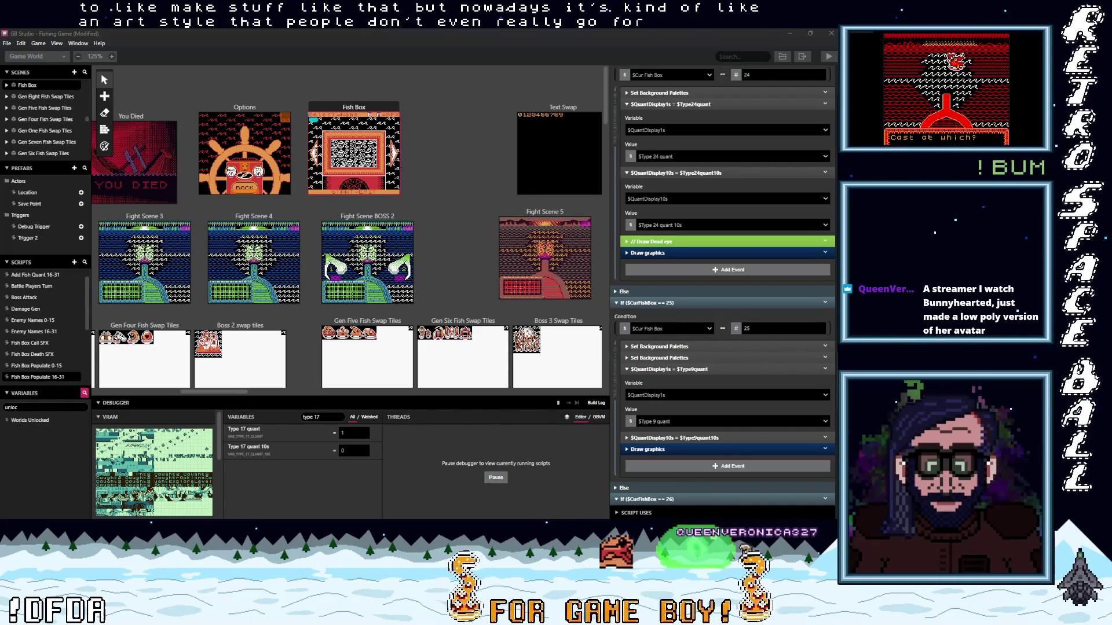
Return focus to the GB Studio Fishing Game window
{"action": "key", "text": "alt+Tab"}
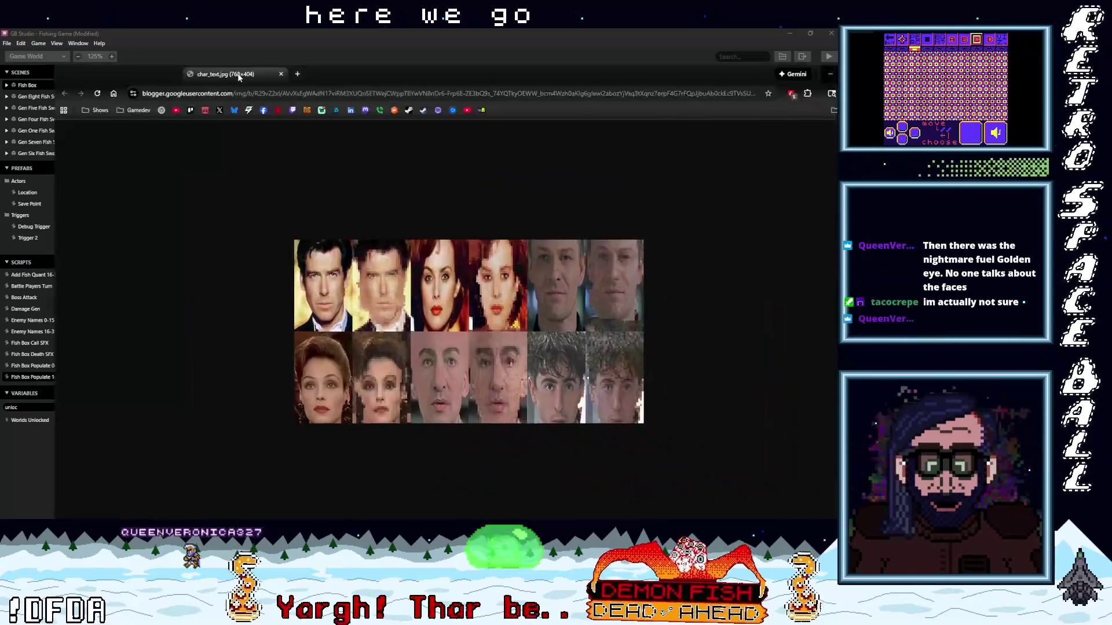
Zoom in on the char_test.jpg face grid and switch to the taller 768×1024 version
{"action": "scroll", "coordinate": [472, 321], "scroll_direction": "up", "scroll_amount": 1, "text": "ctrl"}
{"action": "scroll", "coordinate": [471, 322], "scroll_direction": "up", "scroll_amount": 4, "text": "ctrl"}
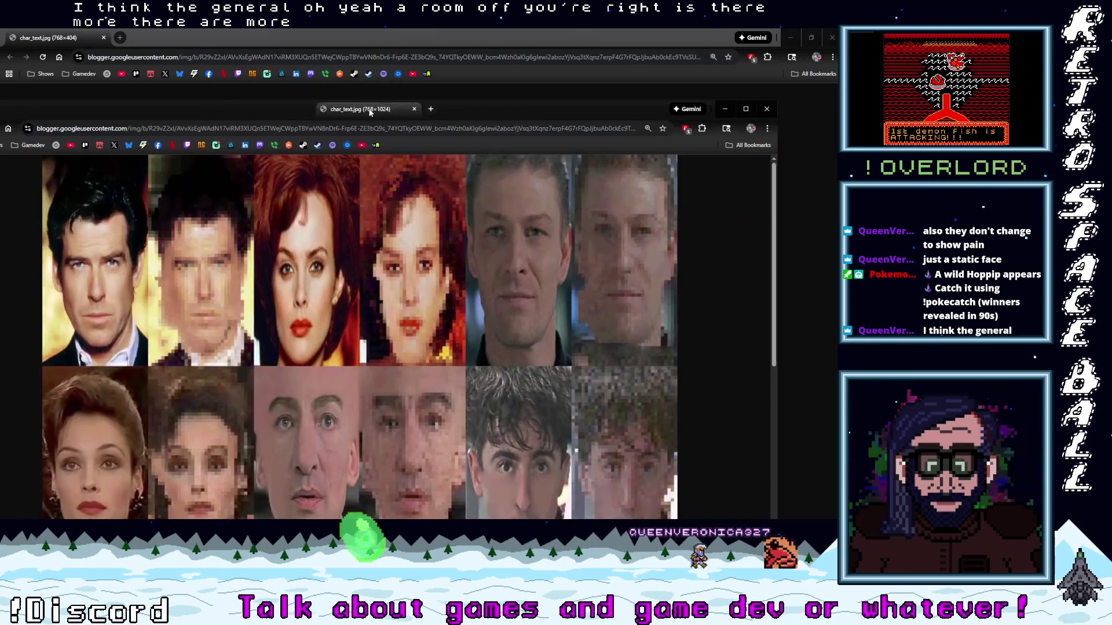
{"action": "left_click", "coordinate": [431, 137]}
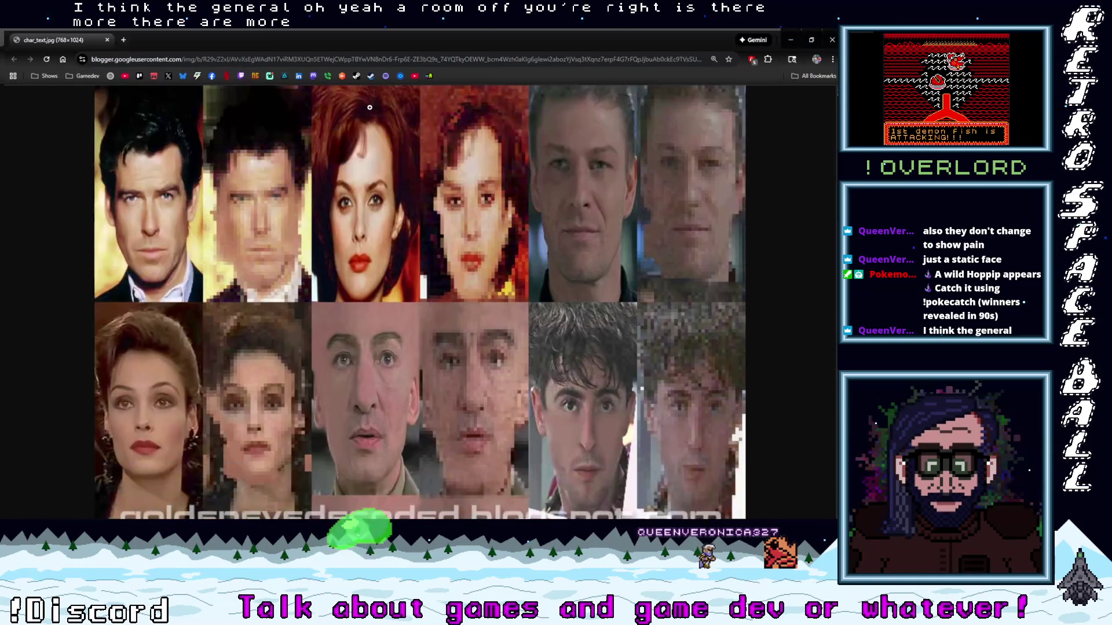
Scroll through the 768×1024 GoldenEye face sheet, then return to GB Studio
{"action": "scroll", "coordinate": [532, 265], "scroll_direction": "down", "scroll_amount": 7}
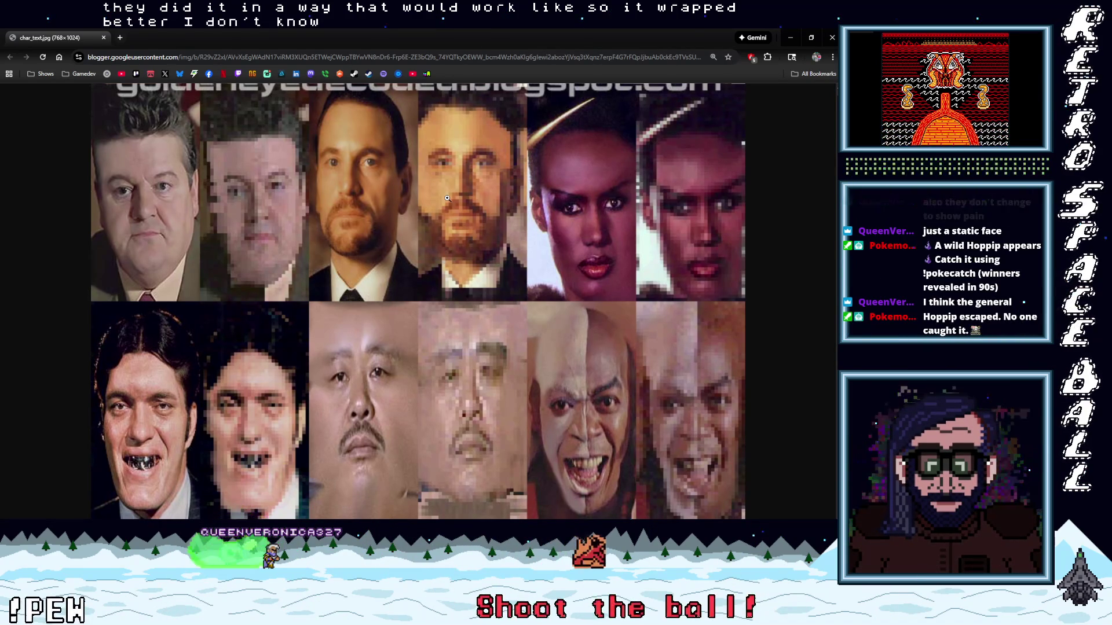
{"action": "scroll", "coordinate": [449, 198], "scroll_direction": "up", "scroll_amount": 7}
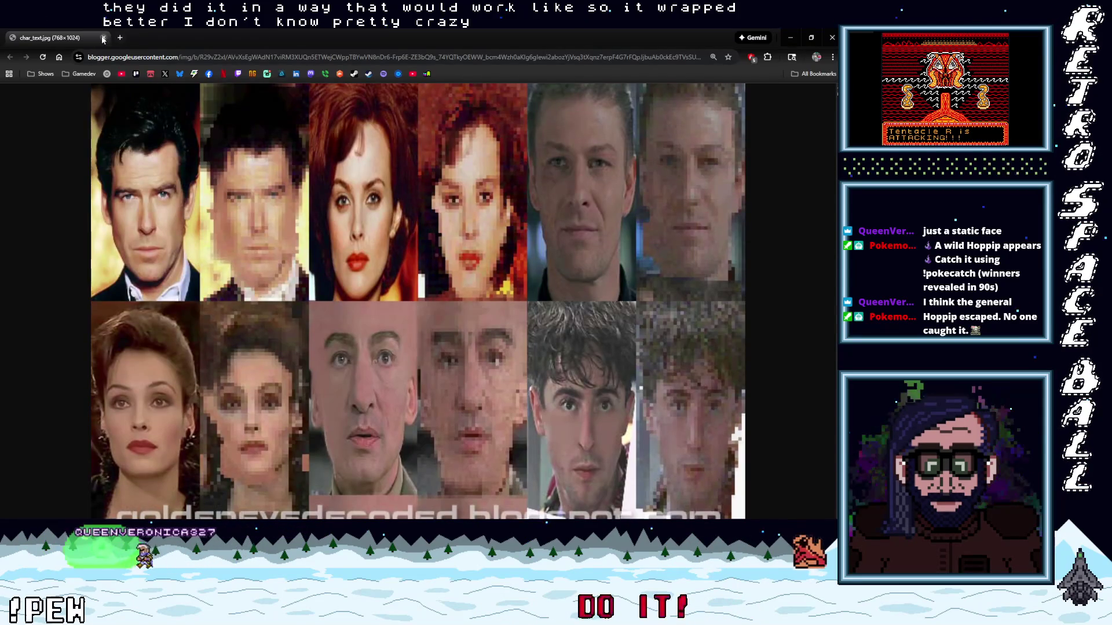
{"action": "key", "text": "alt+Tab"}
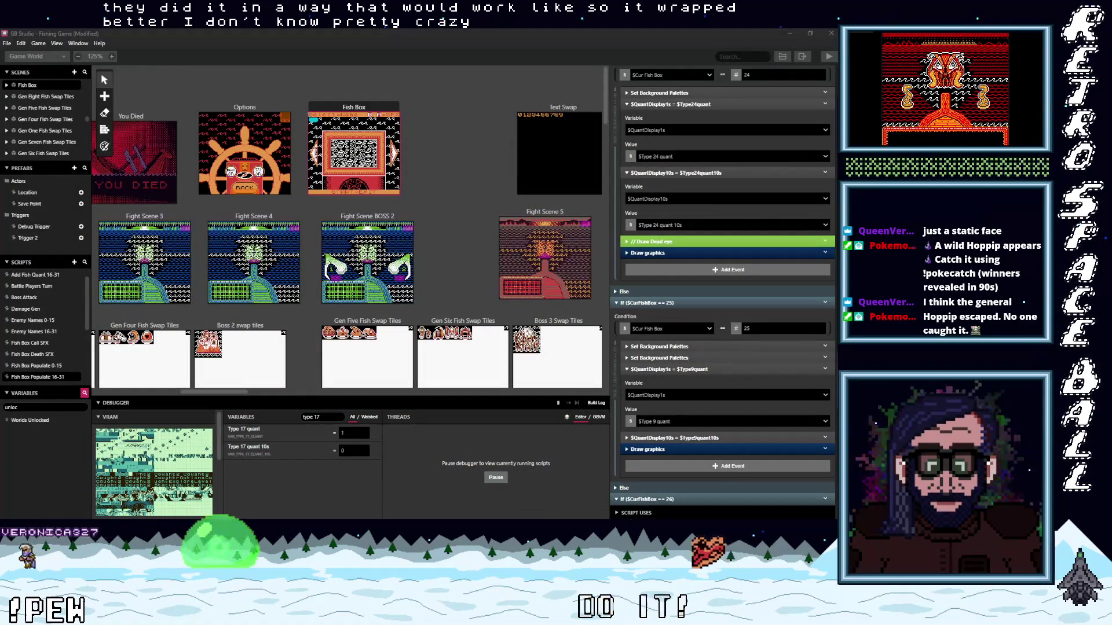